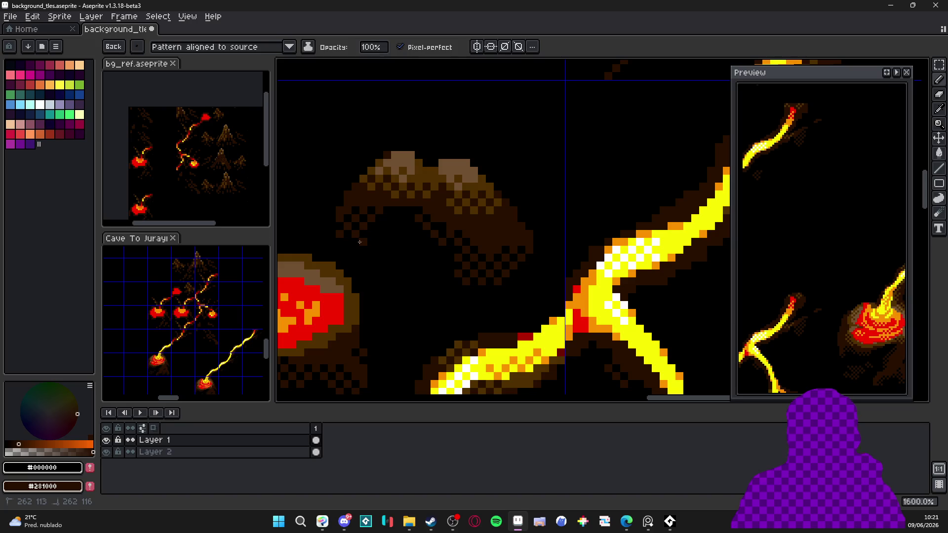
Step: Hide the tile grid on the canvas
{"action": "scroll", "coordinate": [364, 211], "scroll_direction": "down", "scroll_amount": 7}
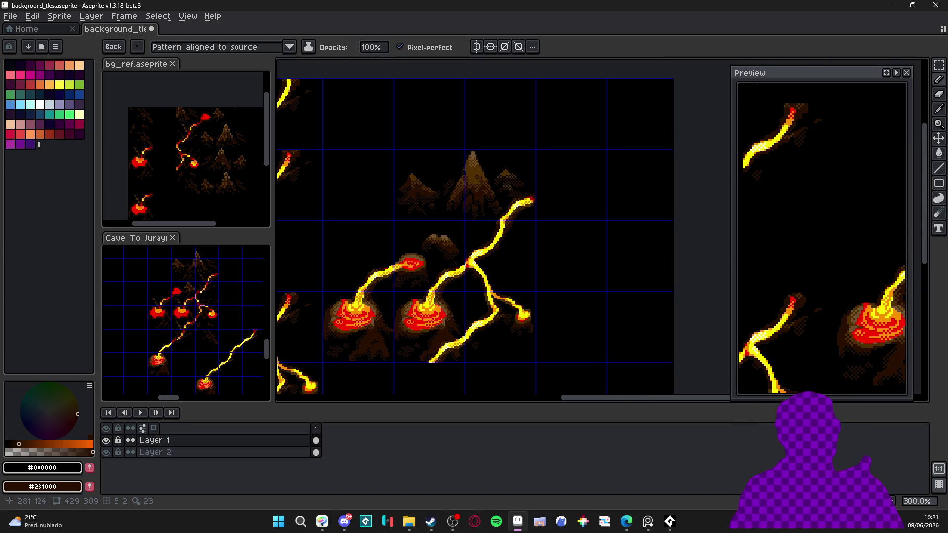
{"action": "scroll", "coordinate": [454, 263], "scroll_direction": "up", "scroll_amount": 6}
{"action": "scroll", "coordinate": [434, 257], "scroll_direction": "down", "scroll_amount": 6}
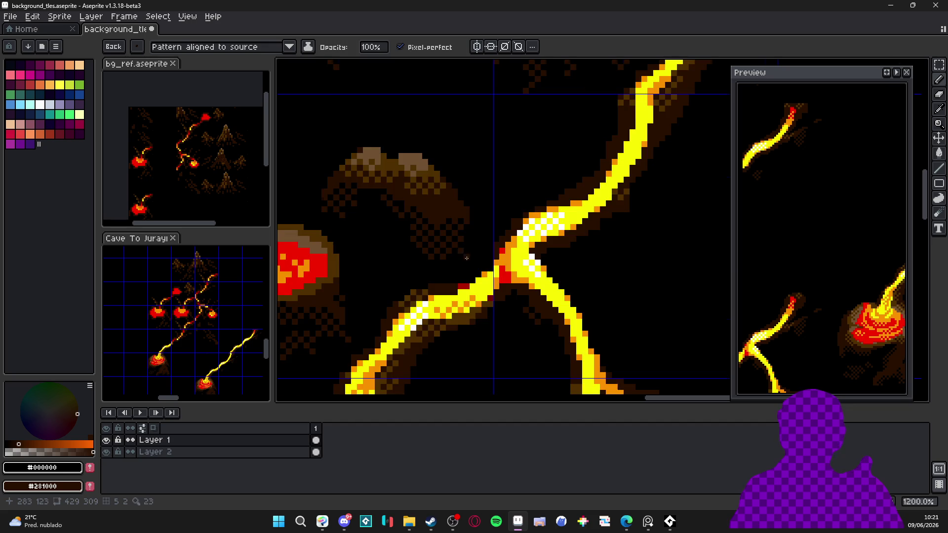
{"action": "scroll", "coordinate": [499, 237], "scroll_direction": "down", "scroll_amount": 1}
{"action": "scroll", "coordinate": [494, 257], "scroll_direction": "up", "scroll_amount": 1}
{"action": "scroll", "coordinate": [488, 273], "scroll_direction": "down", "scroll_amount": 1}
{"action": "key", "text": "ctrl+apostrophe"}
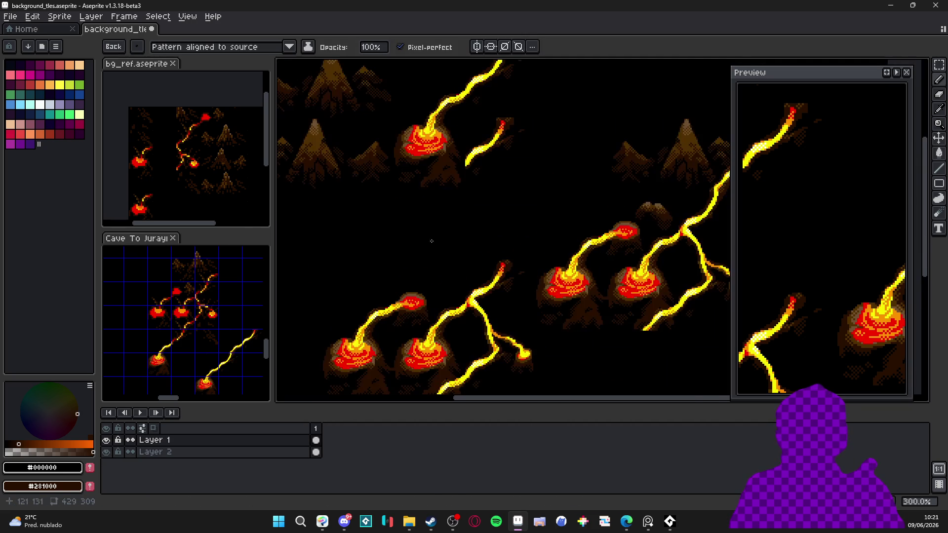
Step: Move the Cave To Jurayn reference into the main editor as its own tab
{"action": "left_click", "coordinate": [170, 239]}
{"action": "mouse_move", "coordinate": [171, 221]}
{"action": "left_mouse_down"}
{"action": "mouse_move", "coordinate": [355, 29]}
{"action": "mouse_move", "coordinate": [395, 30]}
{"action": "left_mouse_up"}
{"action": "scroll", "coordinate": [568, 217], "scroll_direction": "down", "scroll_amount": 2}
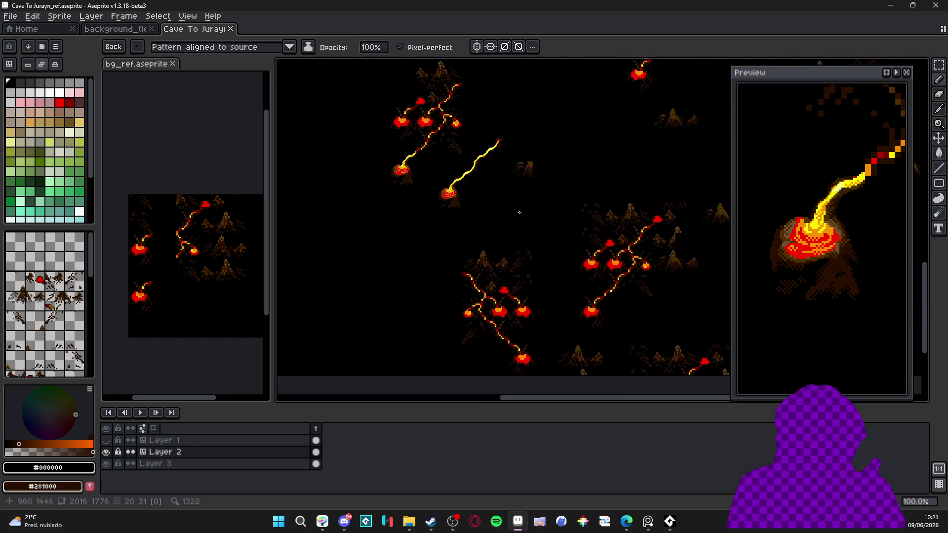
Step: Move the bg_ref reference into its own main editor tab
{"action": "scroll", "coordinate": [444, 207], "scroll_direction": "right", "scroll_amount": 6}
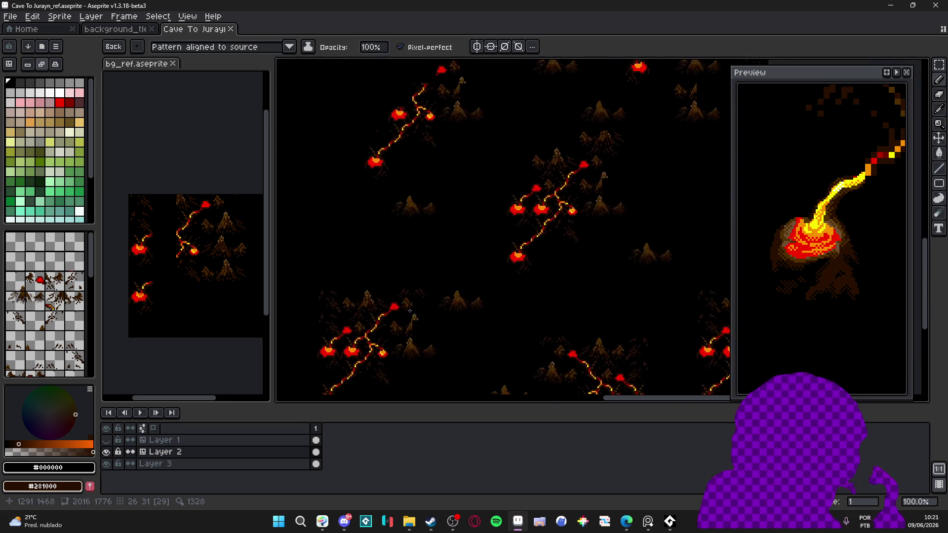
{"action": "scroll", "coordinate": [568, 247], "scroll_direction": "down", "scroll_amount": 1}
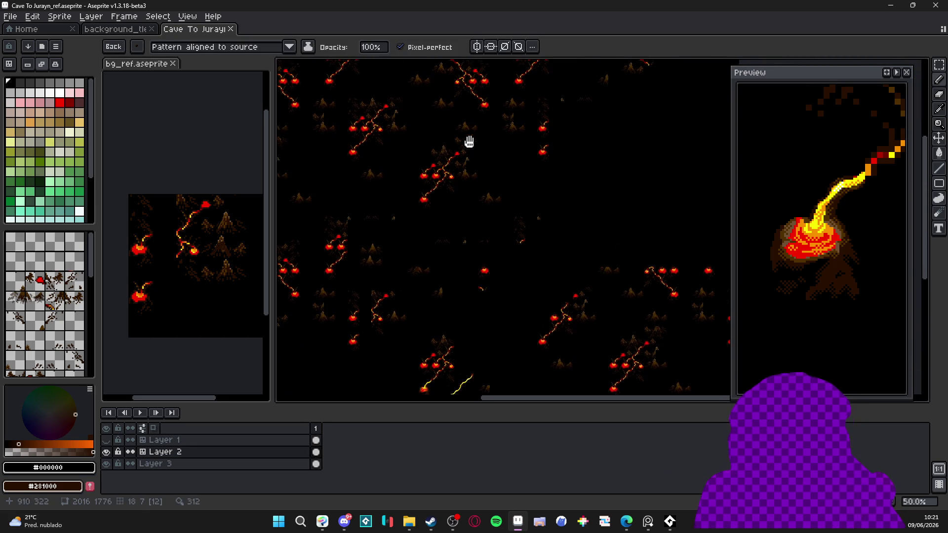
{"action": "left_click_drag", "start_coordinate": [463, 131], "coordinate": [543, 246]}
{"action": "left_click", "coordinate": [120, 29]}
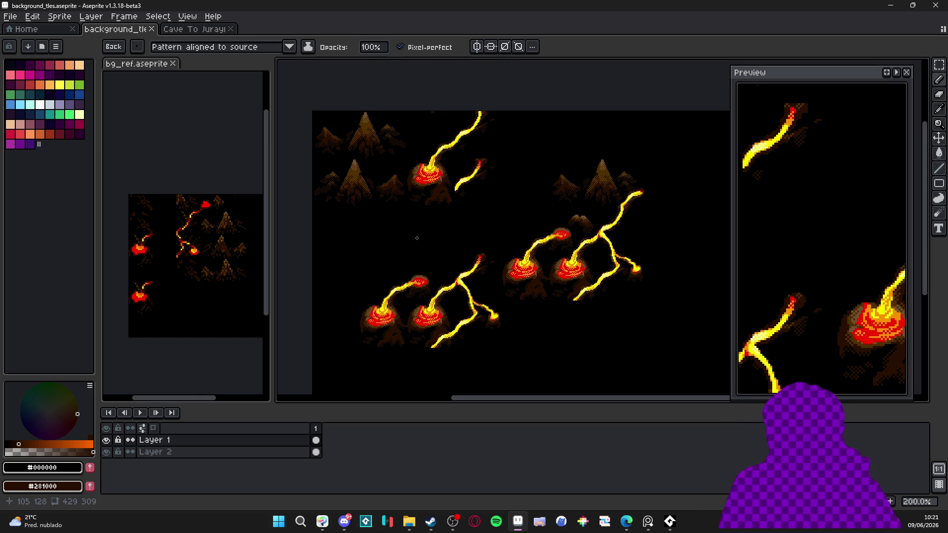
{"action": "left_click_drag", "start_coordinate": [422, 234], "coordinate": [408, 220]}
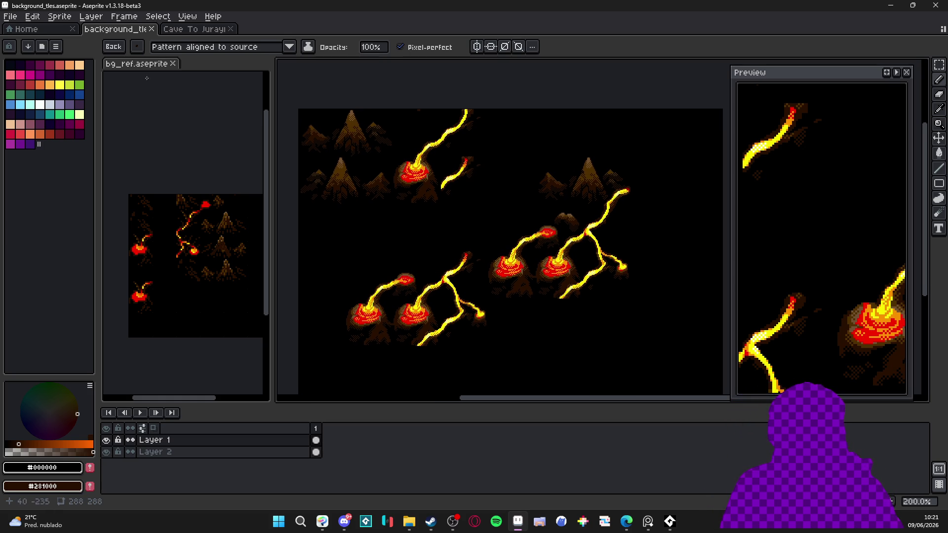
{"action": "left_click_drag", "start_coordinate": [133, 65], "coordinate": [297, 42]}
Step: Make the hidden Layer 1 visible in the Cave To Jurayn reference
{"action": "left_click", "coordinate": [197, 29]}
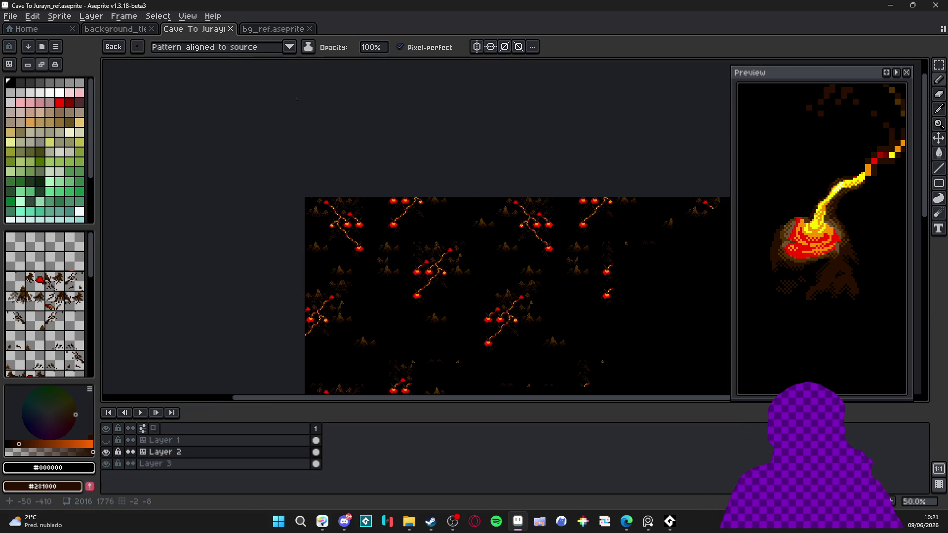
{"action": "scroll", "coordinate": [430, 182], "scroll_direction": "down", "scroll_amount": 2}
{"action": "left_click", "coordinate": [106, 440]}
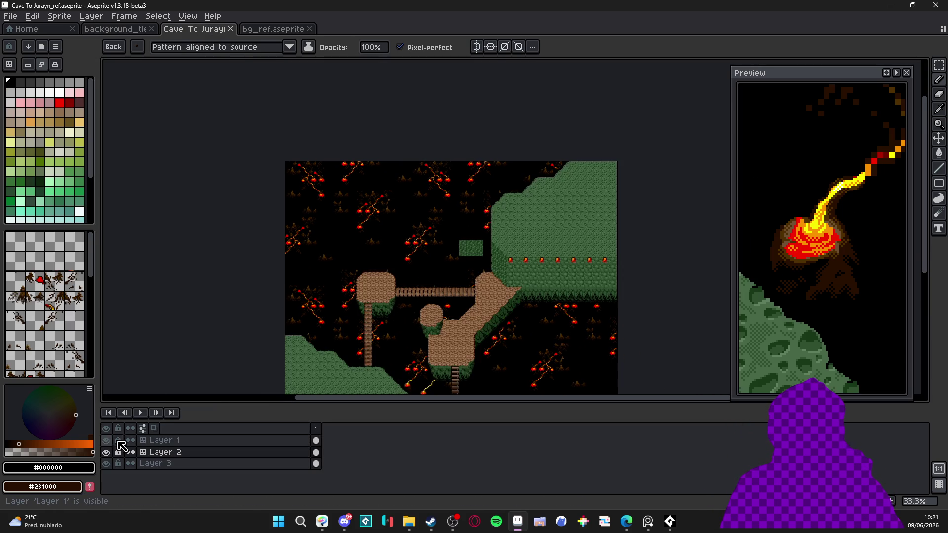
Step: Select the Pencil tool and return to the background_tiles sprite
{"action": "scroll", "coordinate": [401, 260], "scroll_direction": "up", "scroll_amount": 3}
{"action": "key", "text": "b"}
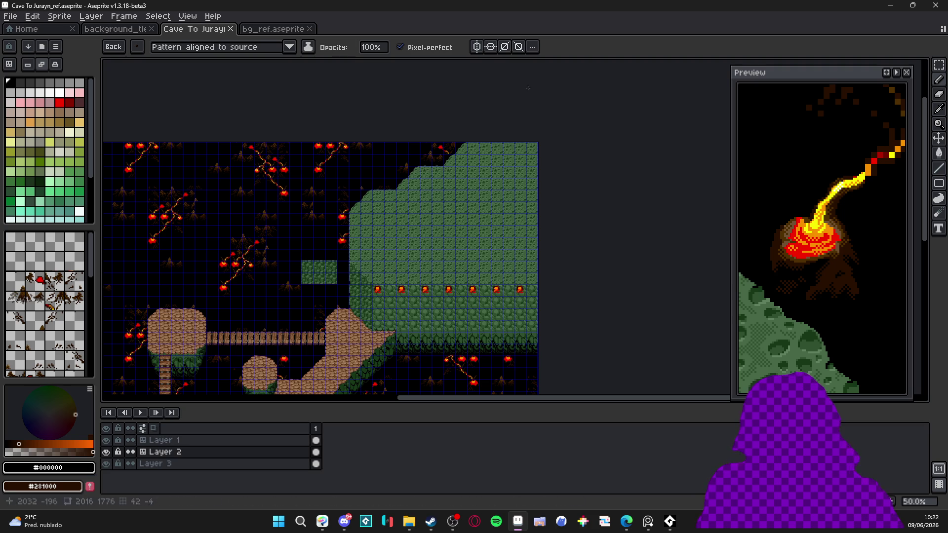
{"action": "left_click", "coordinate": [306, 26]}
{"action": "left_click", "coordinate": [135, 30]}
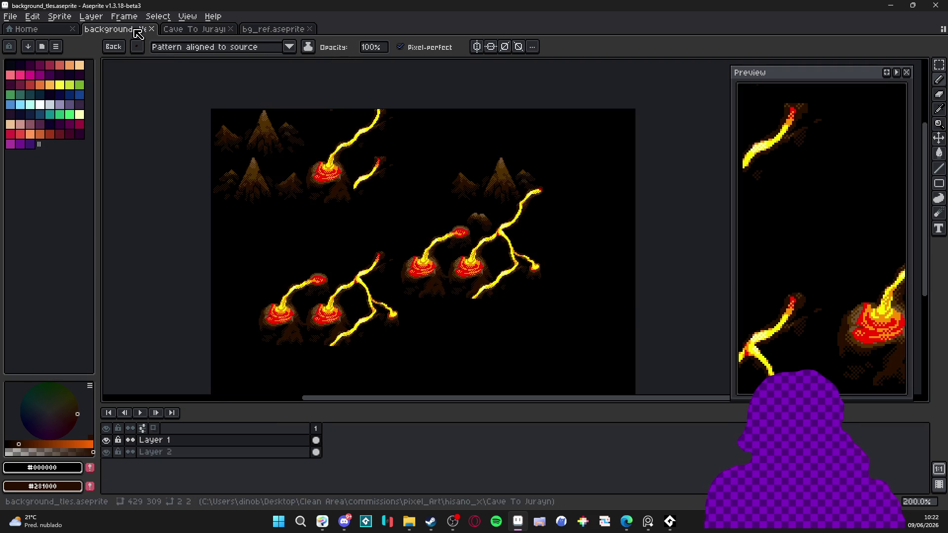
Step: Split bg_ref into a side-by-side reference view beside the background_tiles sprite
{"action": "mouse_move", "coordinate": [273, 29]}
{"action": "left_mouse_down"}
{"action": "mouse_move", "coordinate": [296, 30]}
{"action": "mouse_move", "coordinate": [131, 248]}
{"action": "mouse_move", "coordinate": [148, 247]}
{"action": "left_mouse_up"}
{"action": "scroll", "coordinate": [211, 237], "scroll_direction": "up", "scroll_amount": 1}
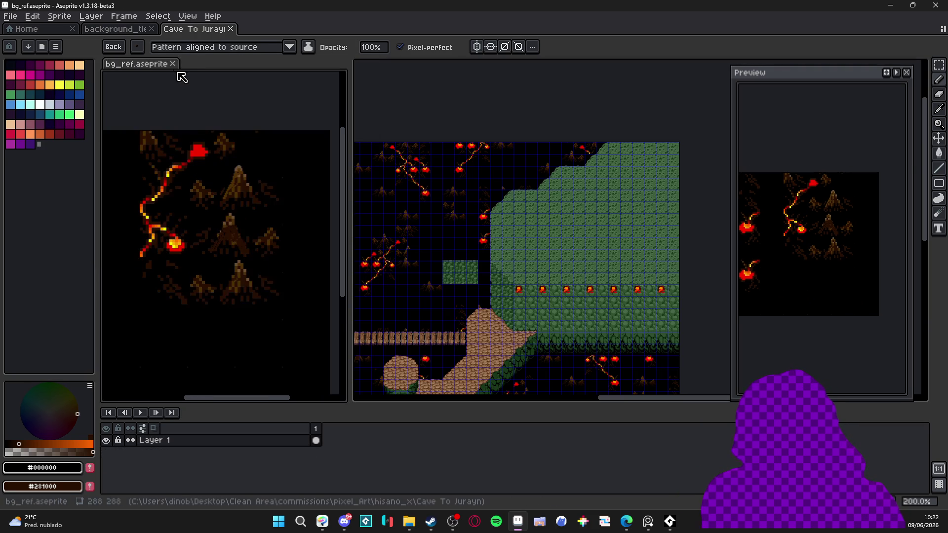
{"action": "left_click", "coordinate": [127, 31]}
{"action": "scroll", "coordinate": [582, 232], "scroll_direction": "up", "scroll_amount": 1}
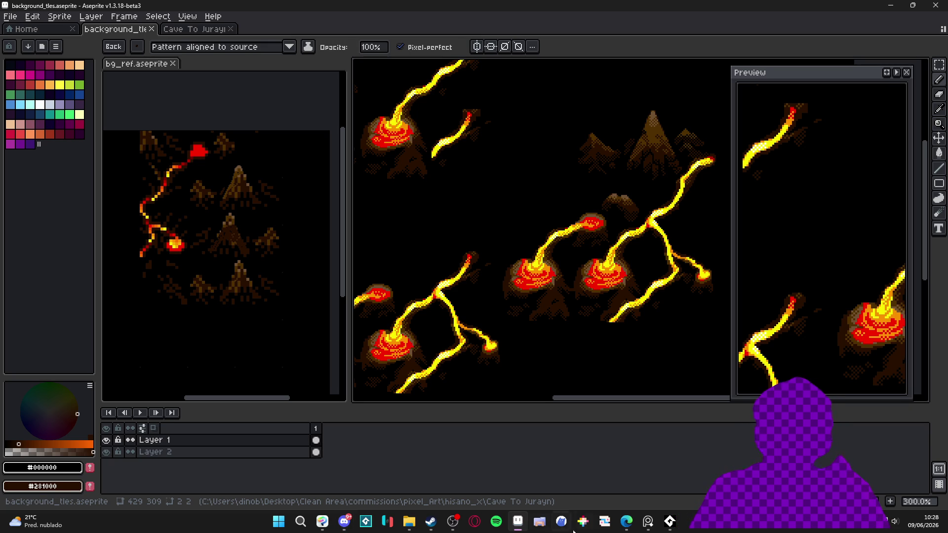
{"action": "left_click", "coordinate": [625, 521]}
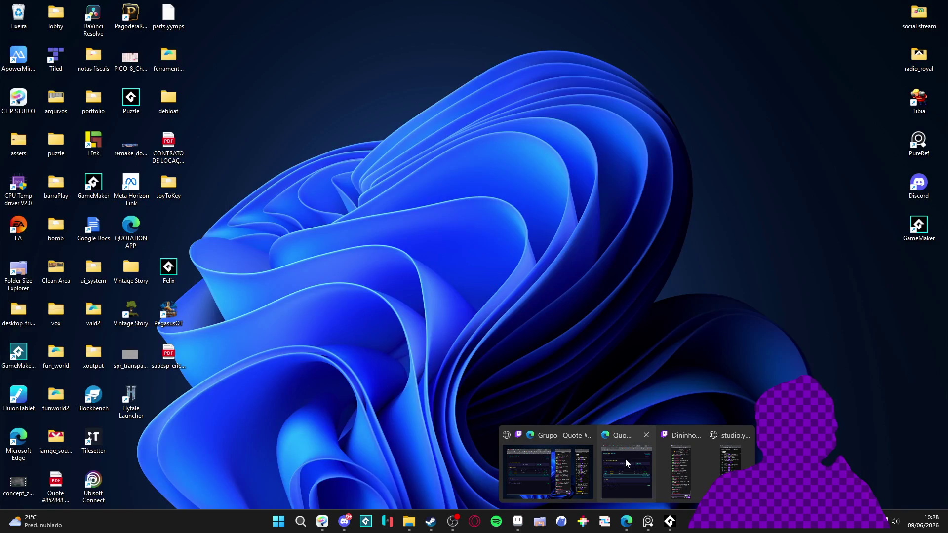
{"action": "left_click", "coordinate": [624, 459]}
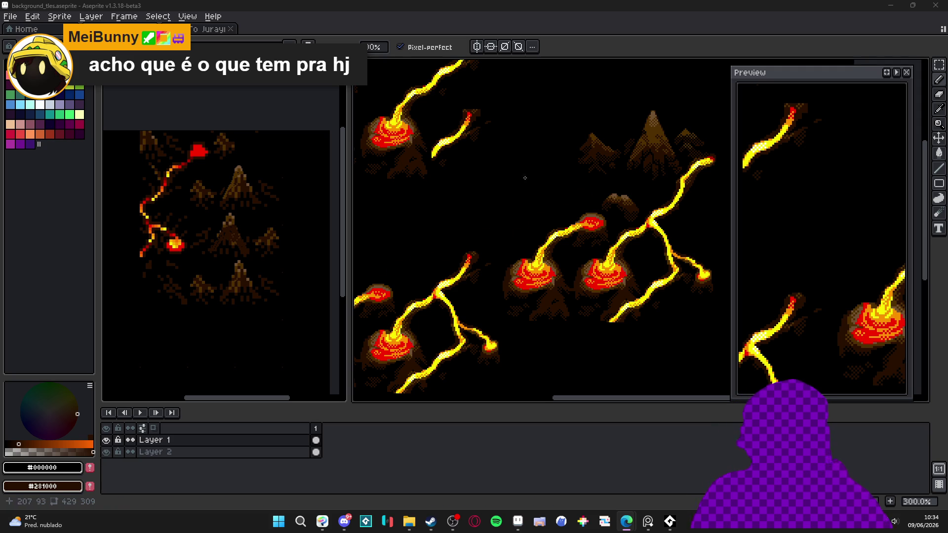
Step: Pull the bg_ref reference file out into its own tab
{"action": "scroll", "coordinate": [515, 211], "scroll_direction": "down", "scroll_amount": 3}
{"action": "scroll", "coordinate": [515, 210], "scroll_direction": "up", "scroll_amount": 4}
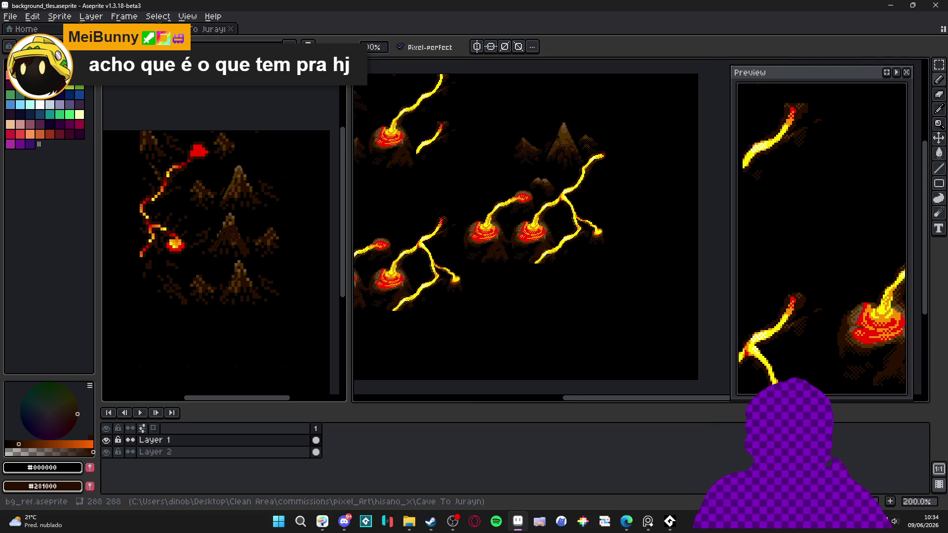
{"action": "scroll", "coordinate": [525, 232], "scroll_direction": "up", "scroll_amount": 2}
{"action": "key", "text": "ctrl"}
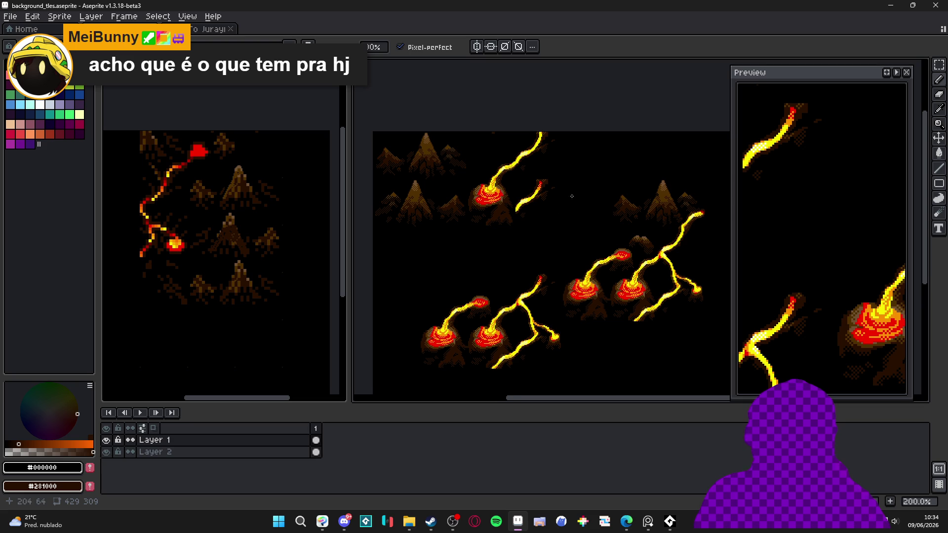
{"action": "scroll", "coordinate": [554, 207], "scroll_direction": "up", "scroll_amount": 1}
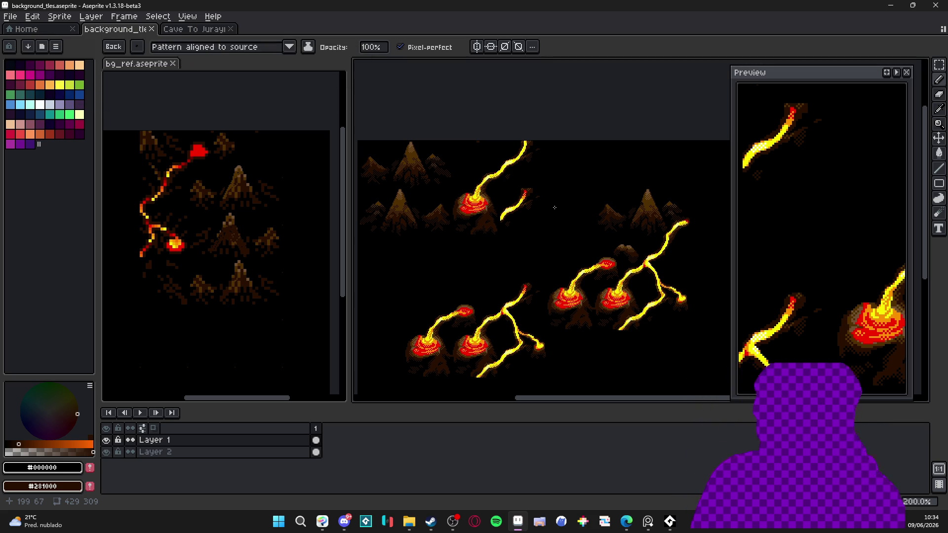
{"action": "mouse_move", "coordinate": [136, 64]}
{"action": "left_mouse_down"}
{"action": "mouse_move", "coordinate": [296, 29]}
{"action": "mouse_move", "coordinate": [276, 29]}
{"action": "left_mouse_up"}
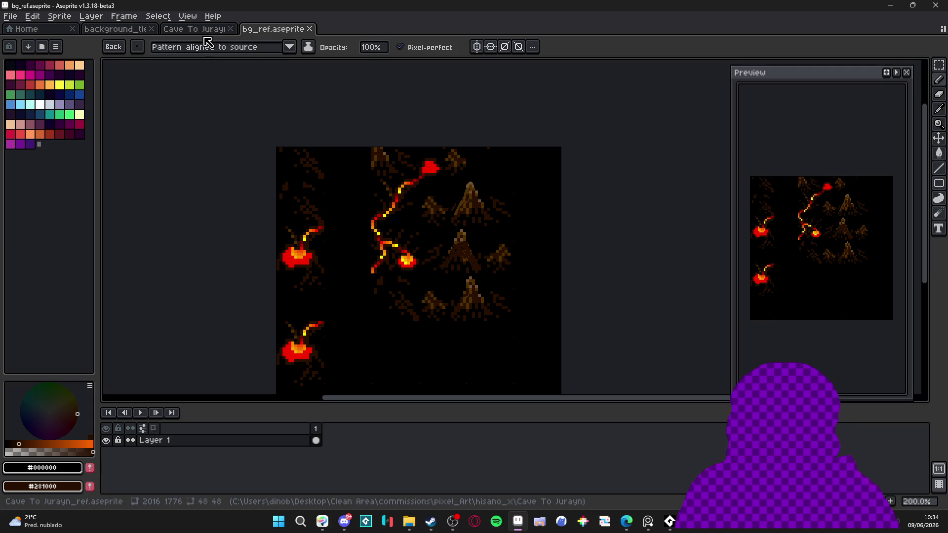
Step: Show the grid over the background_tiles canvas and choose the Rectangular Marquee
{"action": "left_click", "coordinate": [207, 30]}
{"action": "left_click", "coordinate": [115, 28]}
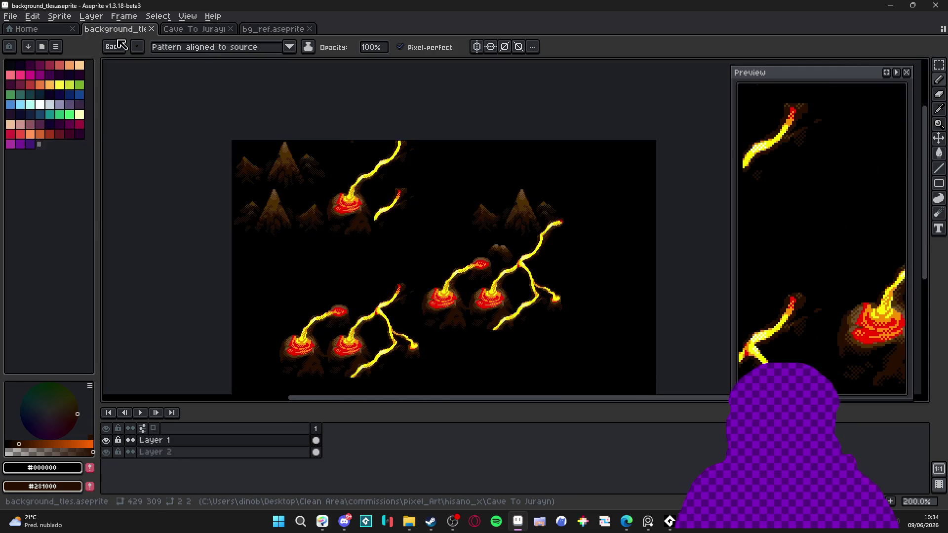
{"action": "scroll", "coordinate": [364, 186], "scroll_direction": "down", "scroll_amount": 3}
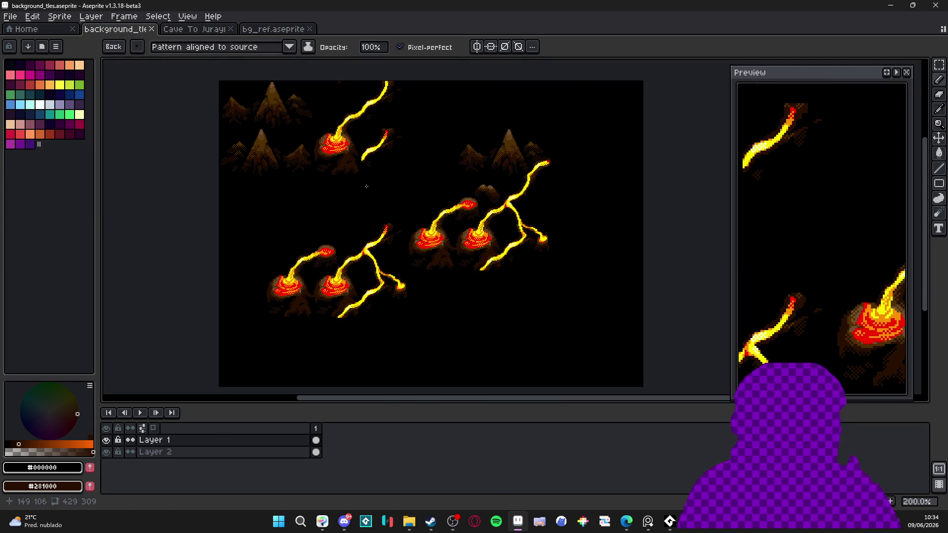
{"action": "key", "text": "v"}
{"action": "key", "text": "ctrl+apostrophe"}
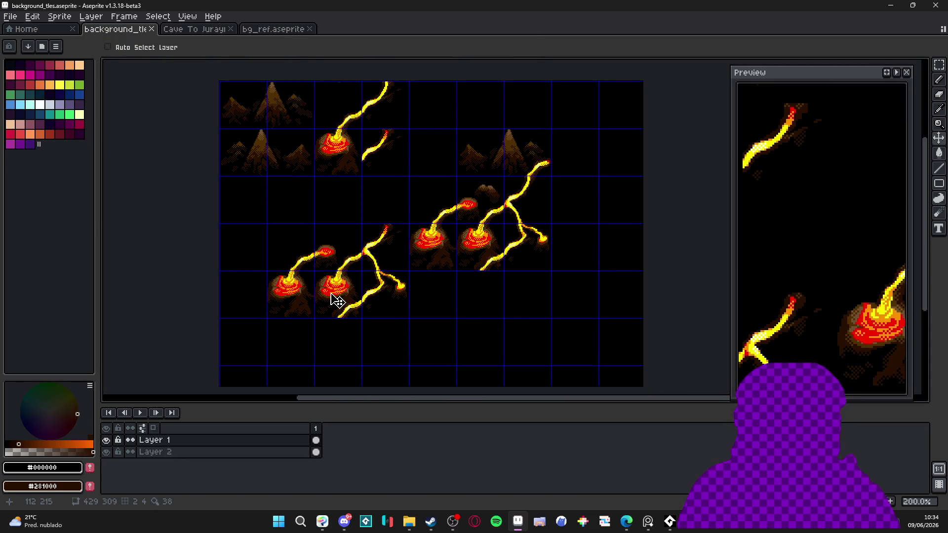
{"action": "key", "text": "m"}
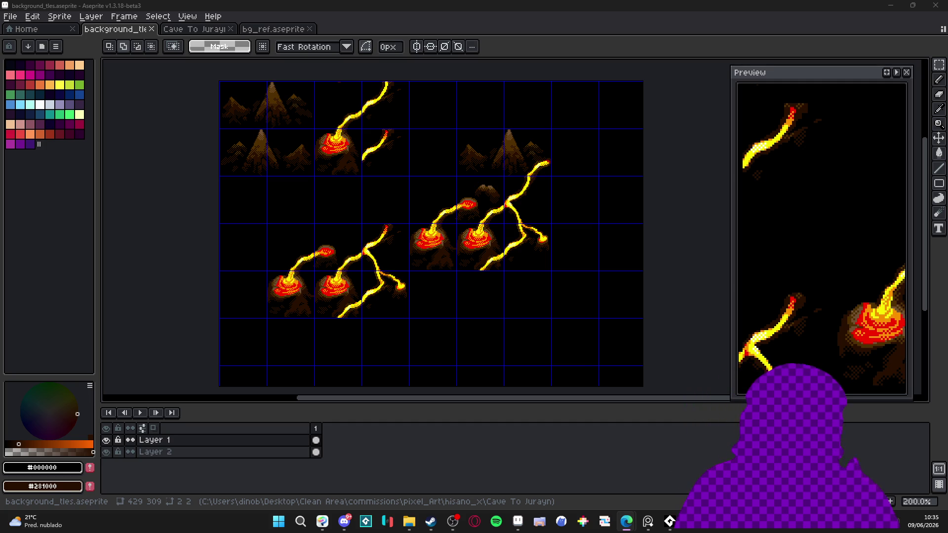
{"action": "left_click", "coordinate": [195, 29]}
Step: In a file browser, open the hisano_x folder and select the Minimap_A image
{"action": "left_click_drag", "start_coordinate": [451, 165], "coordinate": [369, 144]}
{"action": "left_click", "coordinate": [409, 521]}
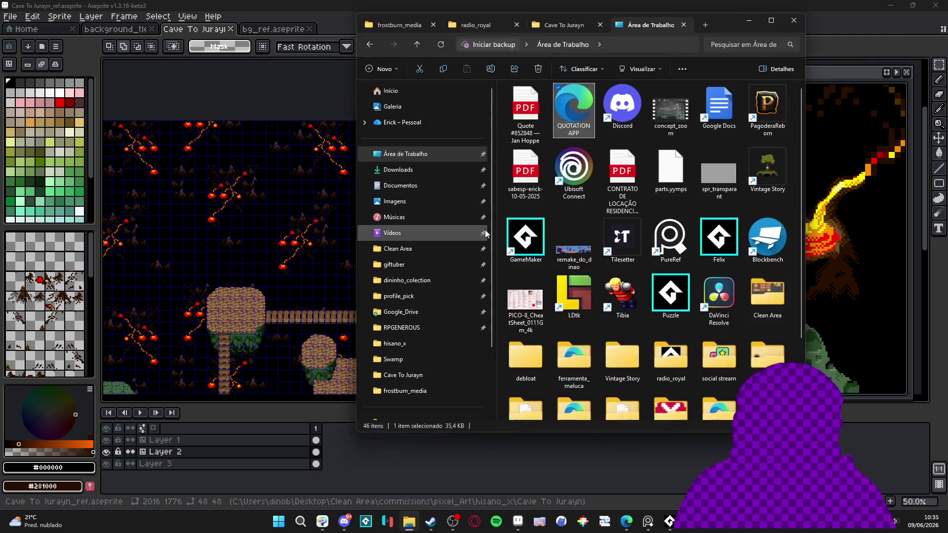
{"action": "left_click", "coordinate": [421, 348]}
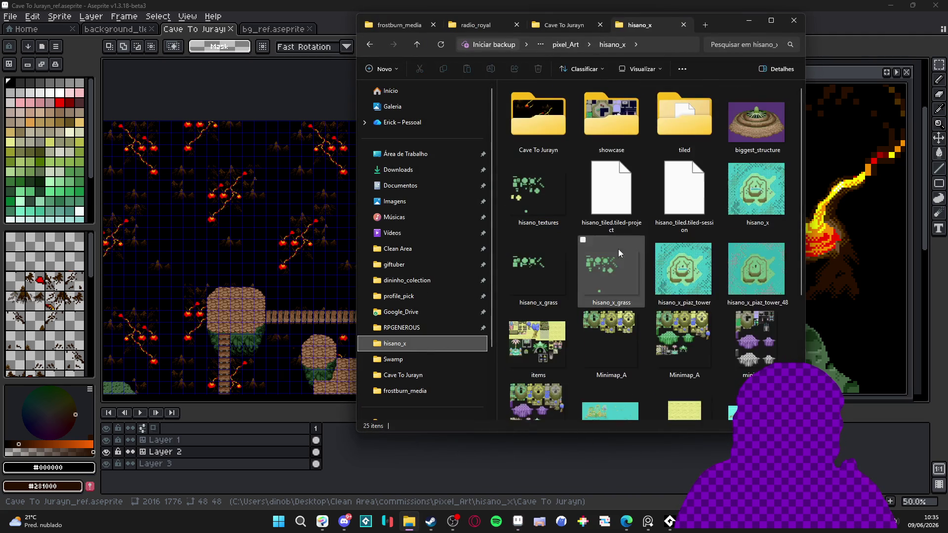
{"action": "scroll", "coordinate": [684, 340], "scroll_direction": "down", "scroll_amount": 3}
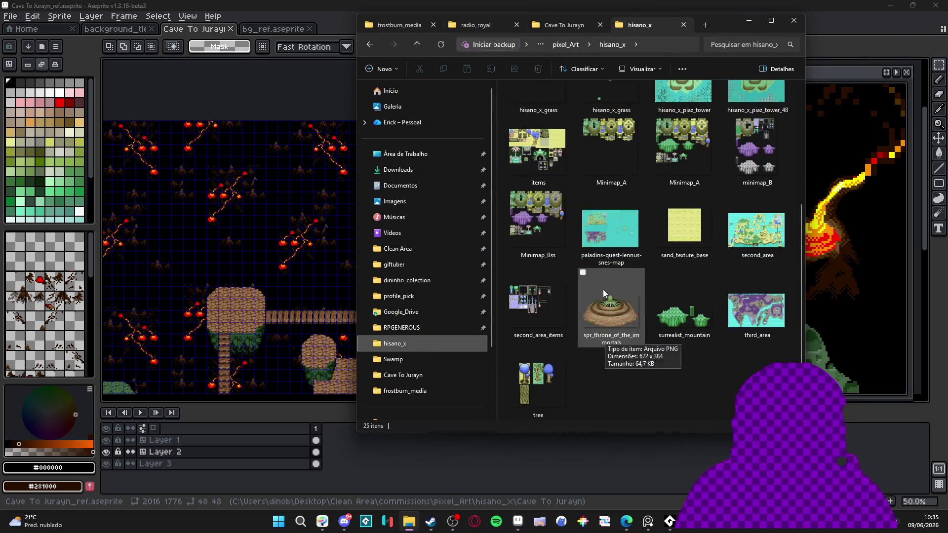
{"action": "left_click", "coordinate": [594, 146]}
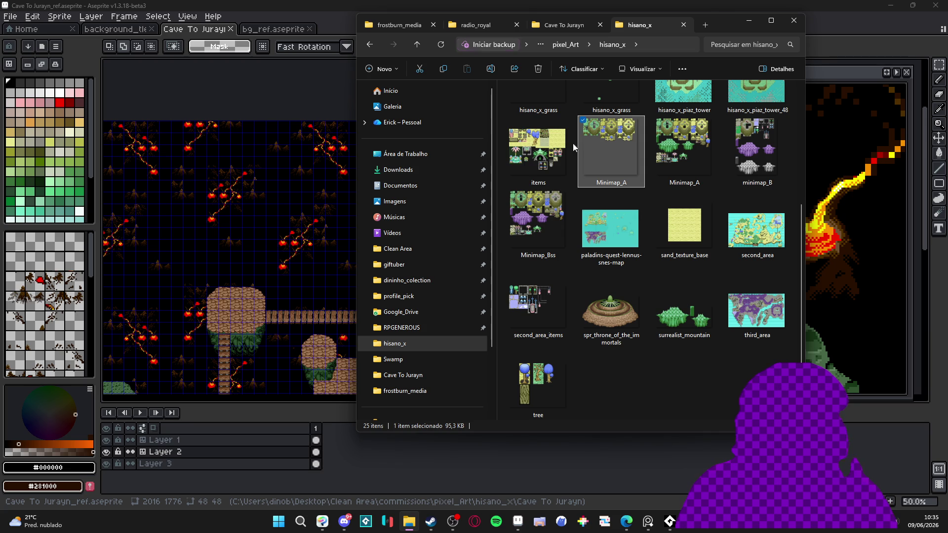
Step: Create a new 1056×1056 sprite
{"action": "left_click", "coordinate": [748, 21]}
{"action": "left_click", "coordinate": [15, 21]}
{"action": "left_click", "coordinate": [22, 30]}
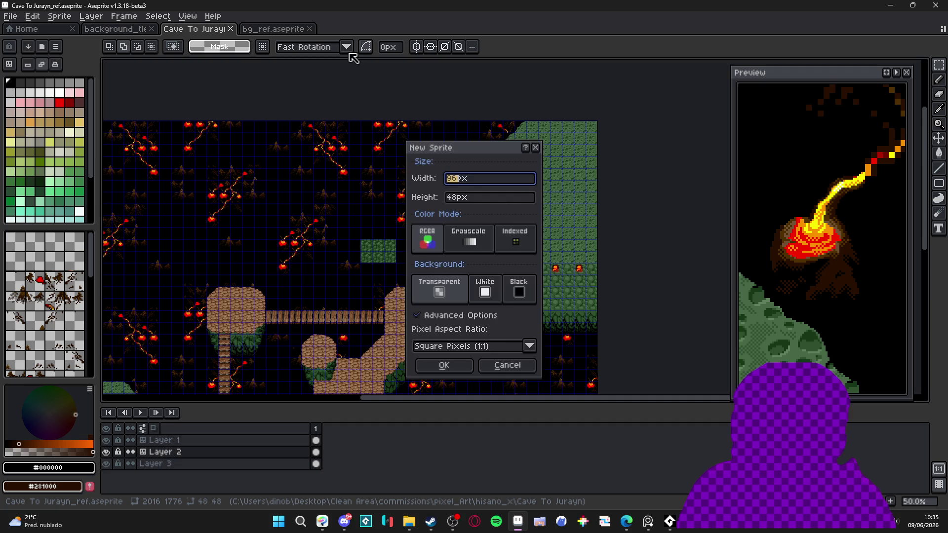
{"action": "key", "text": "Tab"}
{"action": "type", "text": "1056"}
{"action": "key", "text": "Return"}
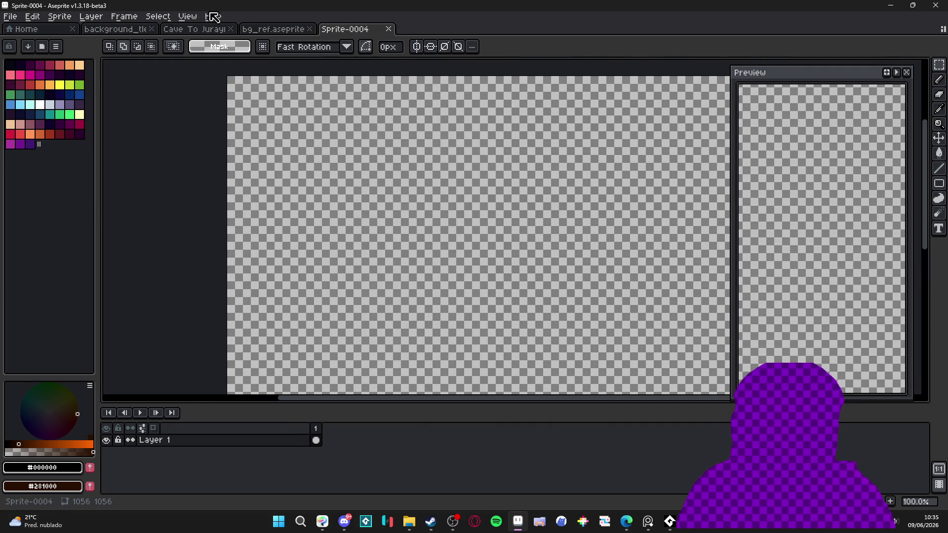
Step: Set the grid size to 48×48 pixels
{"action": "left_click", "coordinate": [188, 16]}
{"action": "mouse_move", "coordinate": [277, 94]}
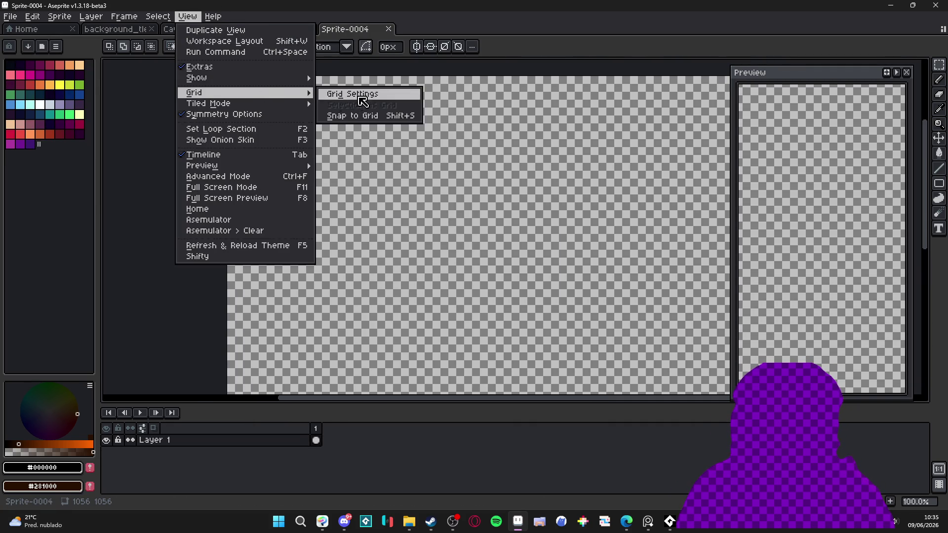
{"action": "left_click", "coordinate": [360, 102]}
{"action": "key", "text": "Tab"}
{"action": "key", "text": "Tab"}
{"action": "type", "text": "48"}
{"action": "key", "text": "Tab"}
{"action": "type", "text": "48"}
{"action": "key", "text": "Return"}
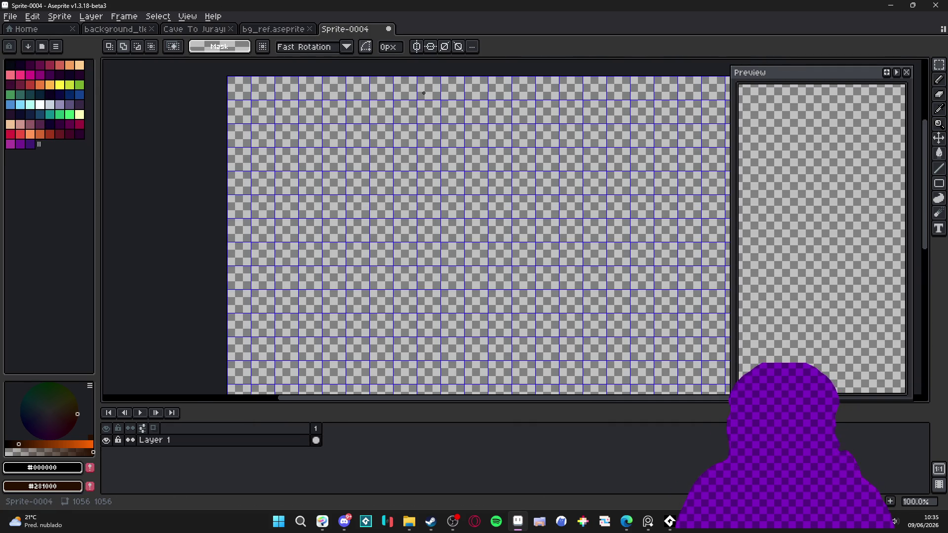
{"action": "left_click", "coordinate": [274, 31]}
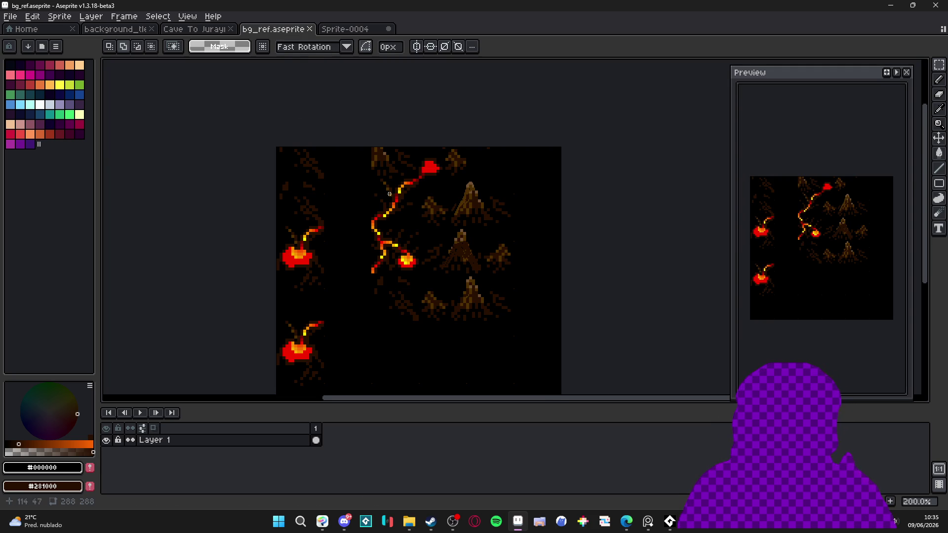
{"action": "left_click", "coordinate": [207, 30]}
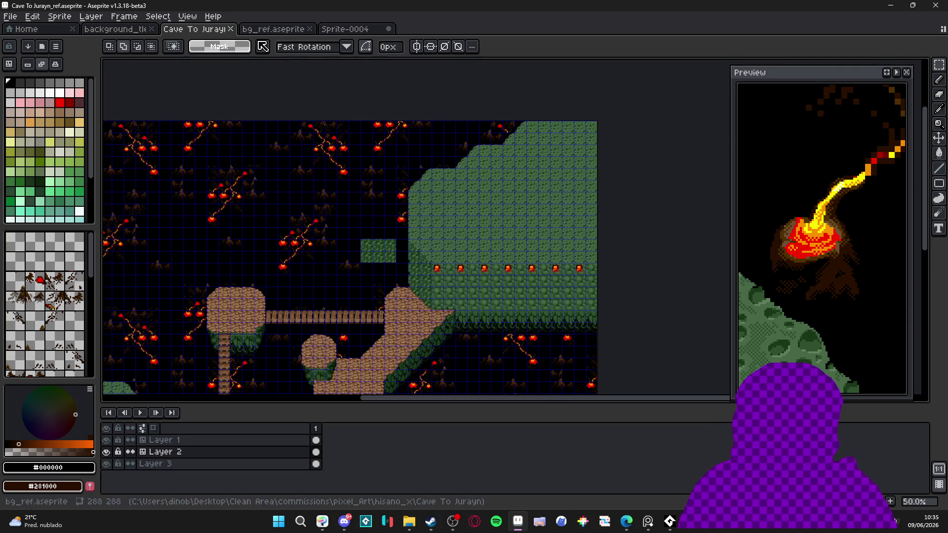
Step: Dock the Cave To Jurayn map as a left-side split view
{"action": "mouse_move", "coordinate": [195, 29]}
{"action": "left_mouse_down"}
{"action": "mouse_move", "coordinate": [127, 168]}
{"action": "mouse_move", "coordinate": [109, 170]}
{"action": "left_mouse_up"}
{"action": "scroll", "coordinate": [220, 216], "scroll_direction": "up", "scroll_amount": 3}
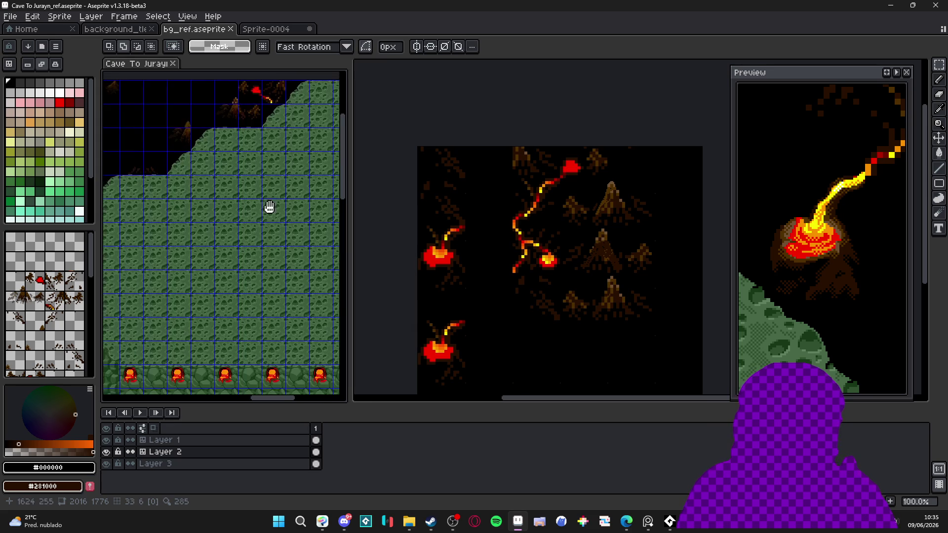
{"action": "left_click", "coordinate": [434, 184]}
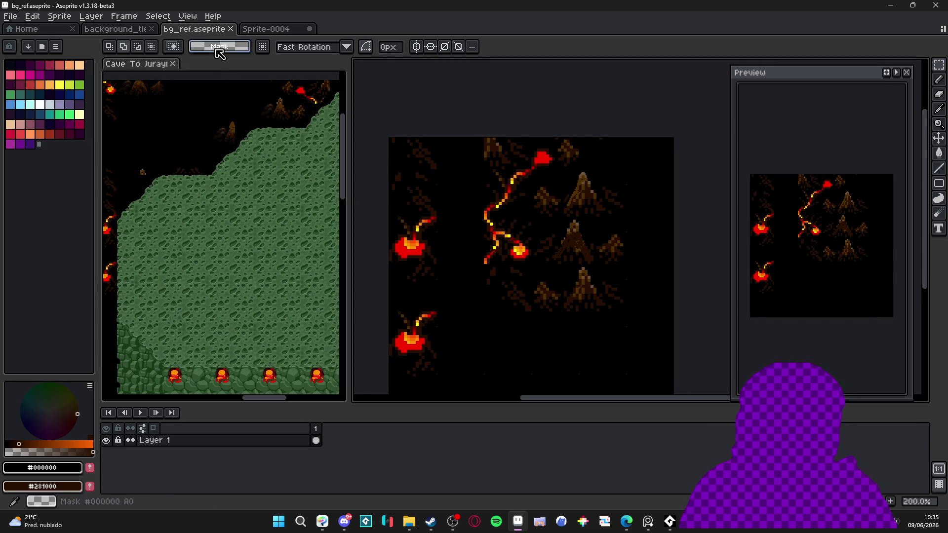
{"action": "left_click", "coordinate": [191, 144]}
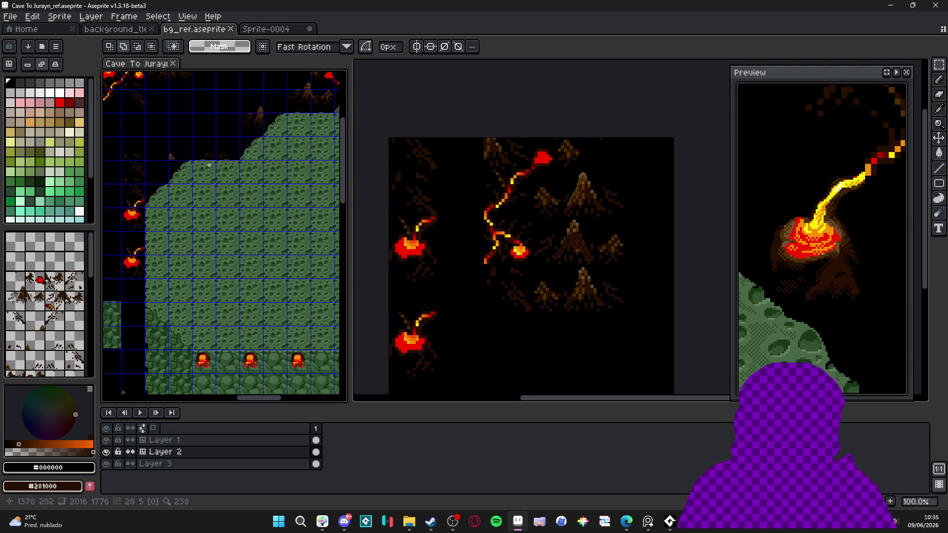
Step: Make Layer 1 active and copy the mossy slope tile from the map
{"action": "key", "text": "v"}
{"action": "key", "text": "ctrl"}
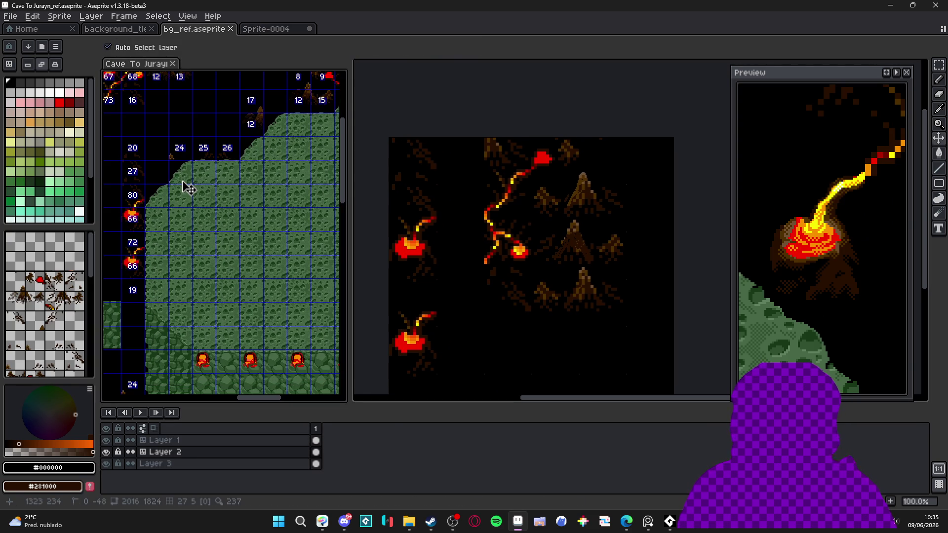
{"action": "left_click", "coordinate": [183, 182], "text": "ctrl"}
{"action": "key", "text": "m"}
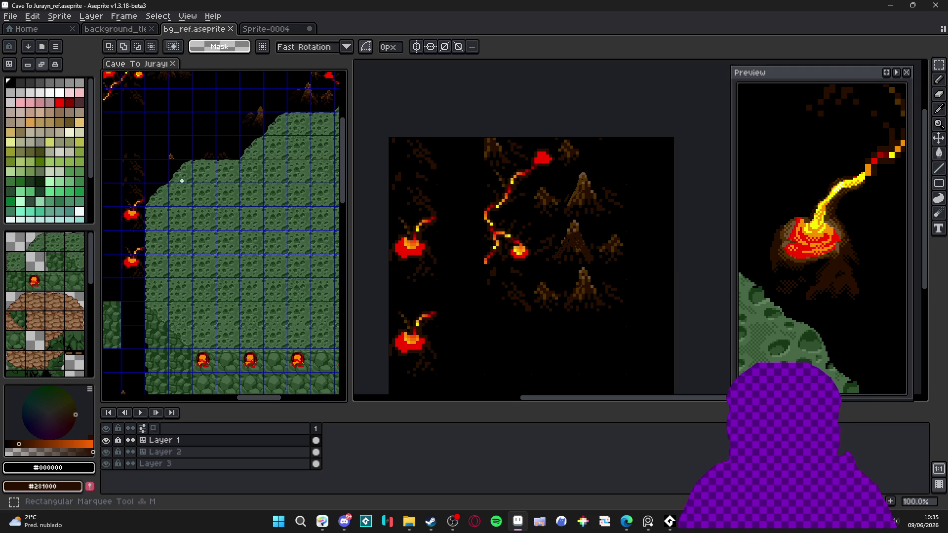
{"action": "key", "text": "ctrl"}
{"action": "left_click", "coordinate": [257, 29]}
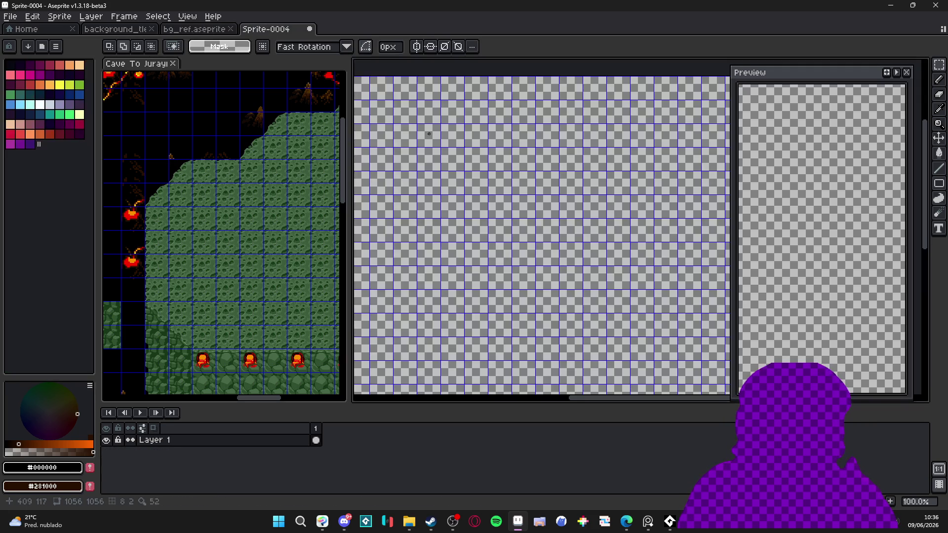
Step: Paste the mossy slope tile into Sprite-0004 and shift it left
{"action": "mouse_move", "coordinate": [484, 186]}
{"action": "left_mouse_down"}
{"action": "mouse_move", "coordinate": [596, 175]}
{"action": "mouse_move", "coordinate": [529, 159]}
{"action": "mouse_move", "coordinate": [529, 167]}
{"action": "left_mouse_up"}
{"action": "scroll", "coordinate": [525, 153], "scroll_direction": "up", "scroll_amount": 1}
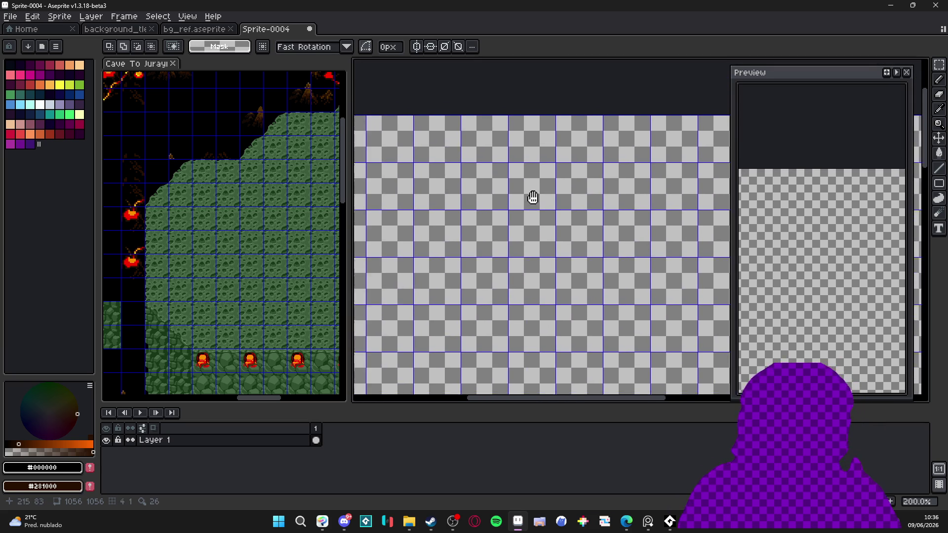
{"action": "key", "text": "ctrl+v"}
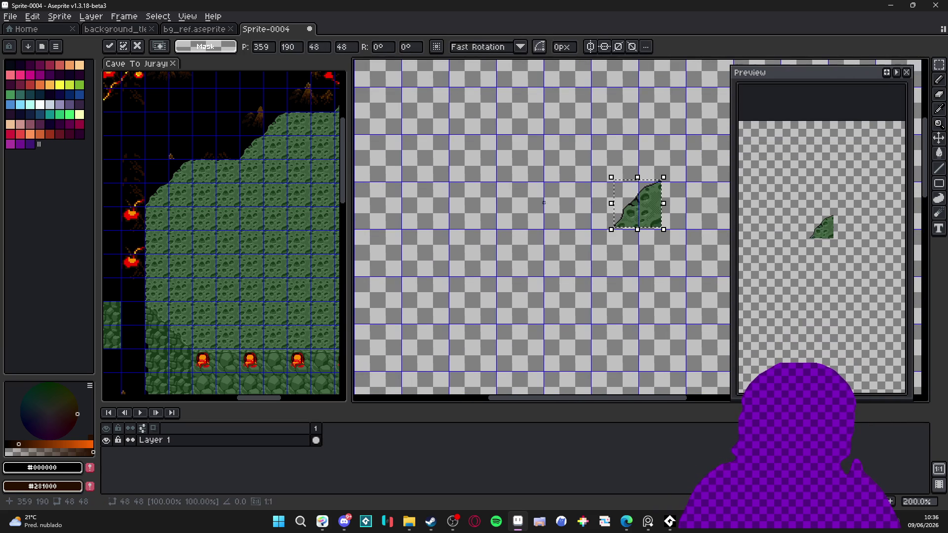
{"action": "mouse_move", "coordinate": [635, 225]}
{"action": "left_mouse_down"}
{"action": "mouse_move", "coordinate": [548, 209]}
{"action": "mouse_move", "coordinate": [518, 218]}
{"action": "left_mouse_up"}
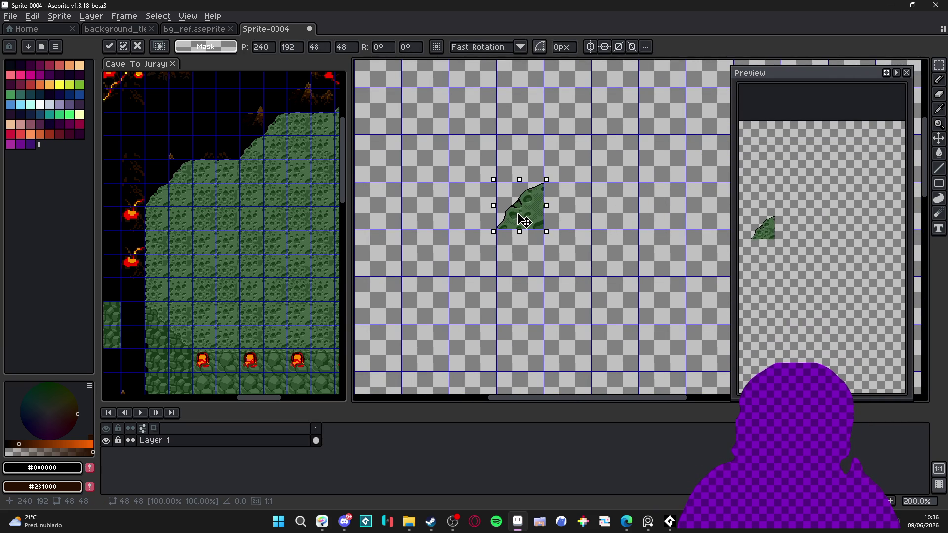
{"action": "scroll", "coordinate": [520, 219], "scroll_direction": "up", "scroll_amount": 3}
{"action": "scroll", "coordinate": [508, 214], "scroll_direction": "down", "scroll_amount": 1}
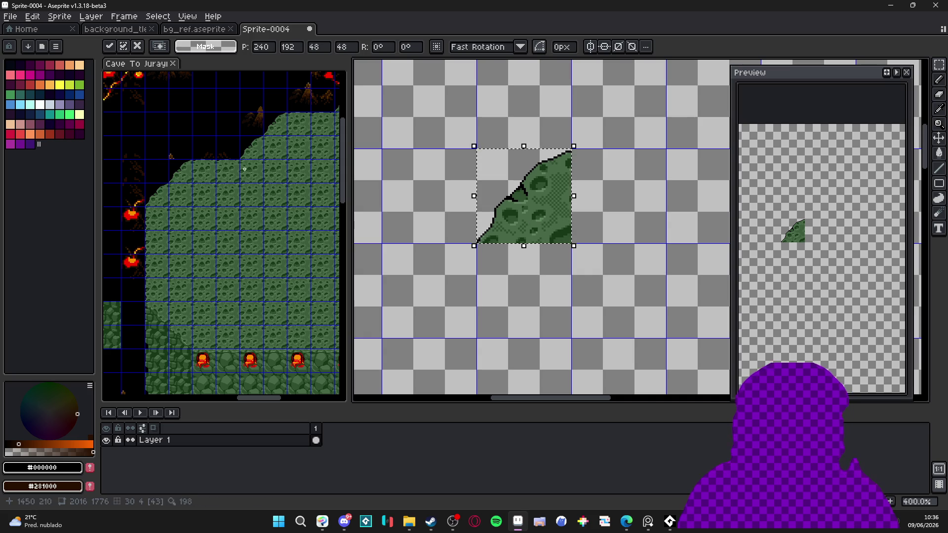
Step: Copy a mossy ground tile from the map and place it beside the slope tile
{"action": "left_click", "coordinate": [221, 160]}
{"action": "left_click_drag", "start_coordinate": [221, 160], "coordinate": [207, 168]}
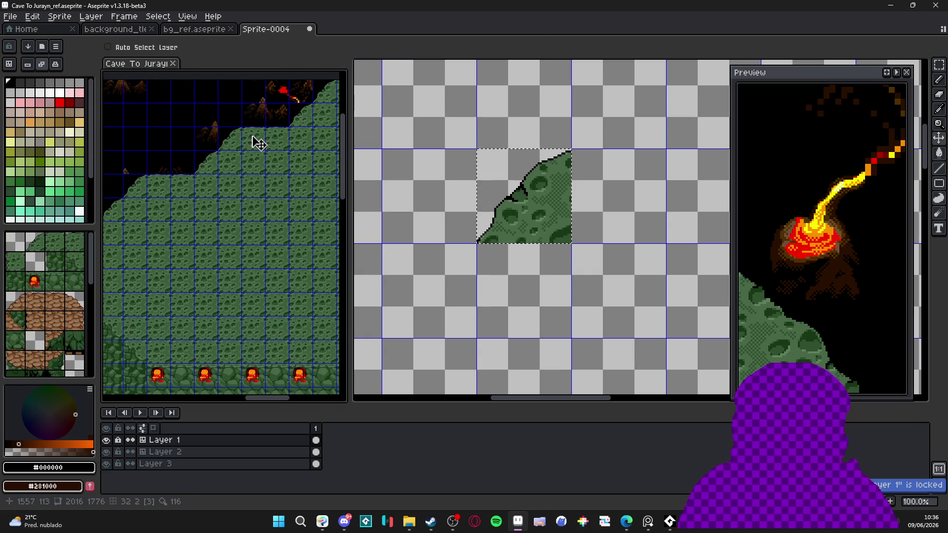
{"action": "key", "text": "ctrl+v"}
{"action": "key", "text": "v"}
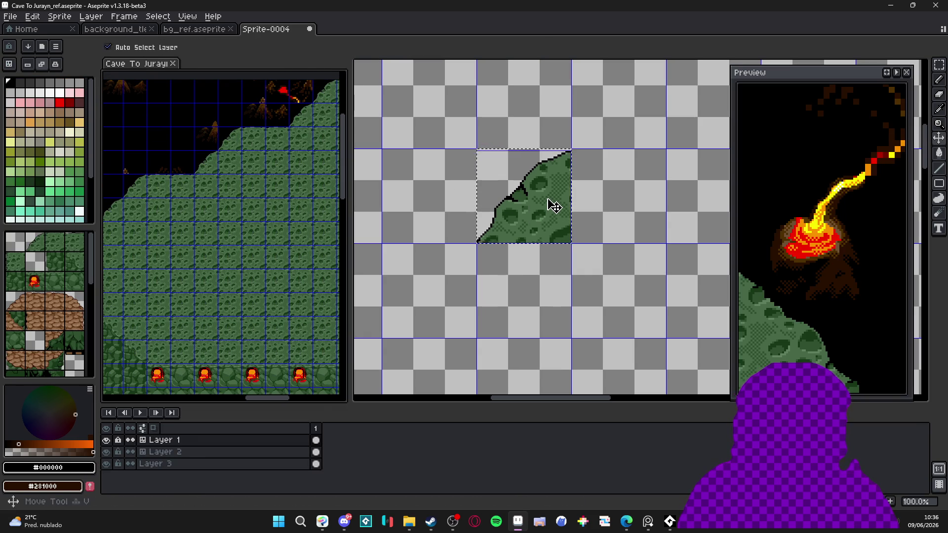
{"action": "left_click", "coordinate": [553, 206]}
{"action": "key", "text": "ctrl+v"}
{"action": "left_click_drag", "start_coordinate": [649, 225], "coordinate": [535, 207]}
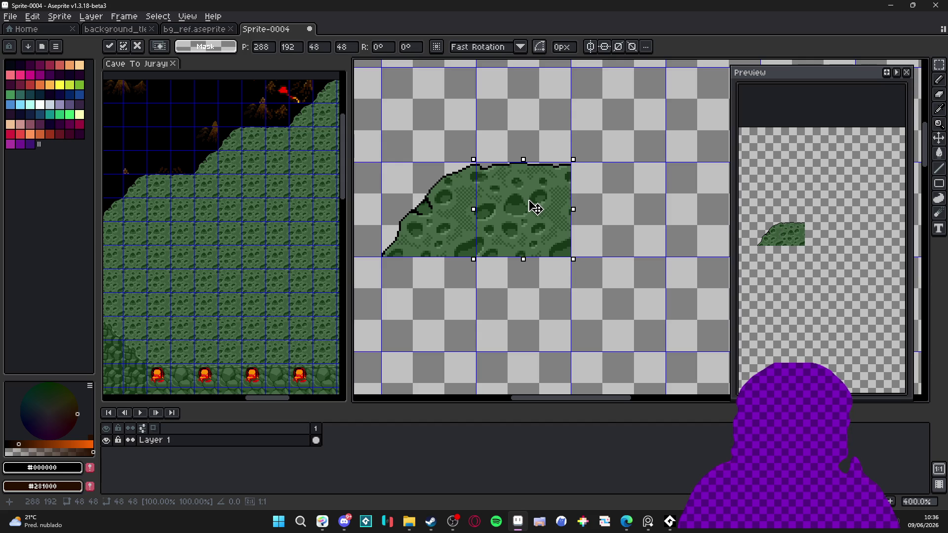
{"action": "left_click", "coordinate": [301, 178]}
Step: Add the downhill edge tile on the mound's right side
{"action": "scroll", "coordinate": [301, 178], "scroll_direction": "down", "scroll_amount": 3}
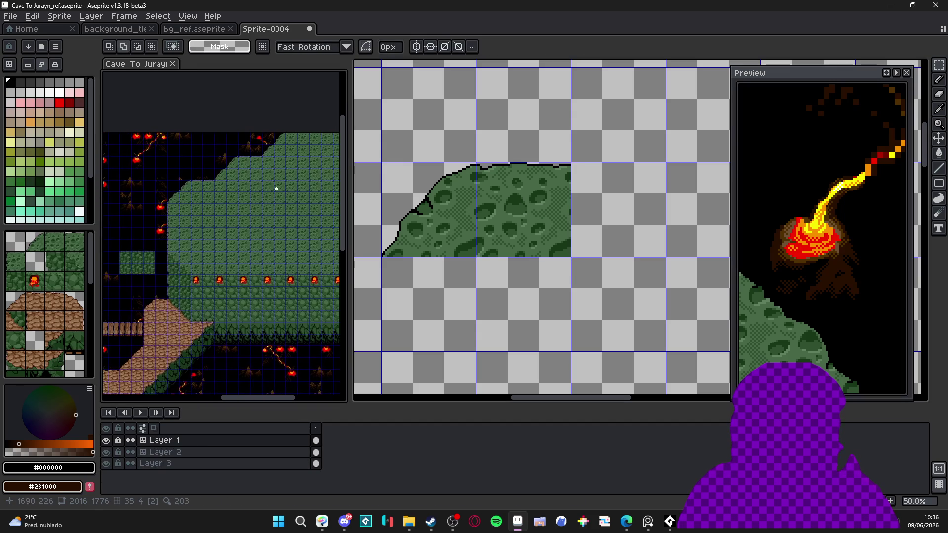
{"action": "scroll", "coordinate": [213, 209], "scroll_direction": "up", "scroll_amount": 5}
{"action": "left_click", "coordinate": [214, 208], "text": "ctrl"}
{"action": "left_click", "coordinate": [491, 249]}
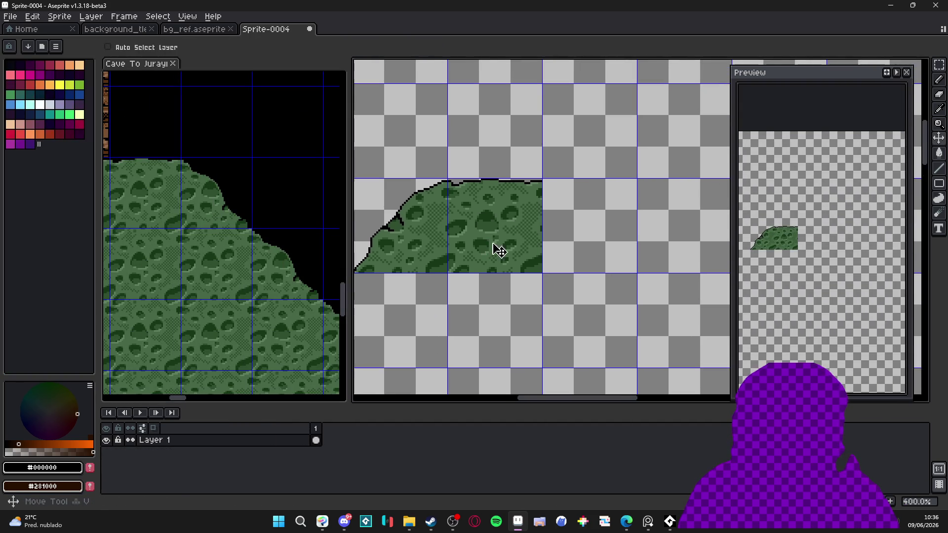
{"action": "key", "text": "ctrl+v"}
{"action": "left_click_drag", "start_coordinate": [620, 245], "coordinate": [578, 237]}
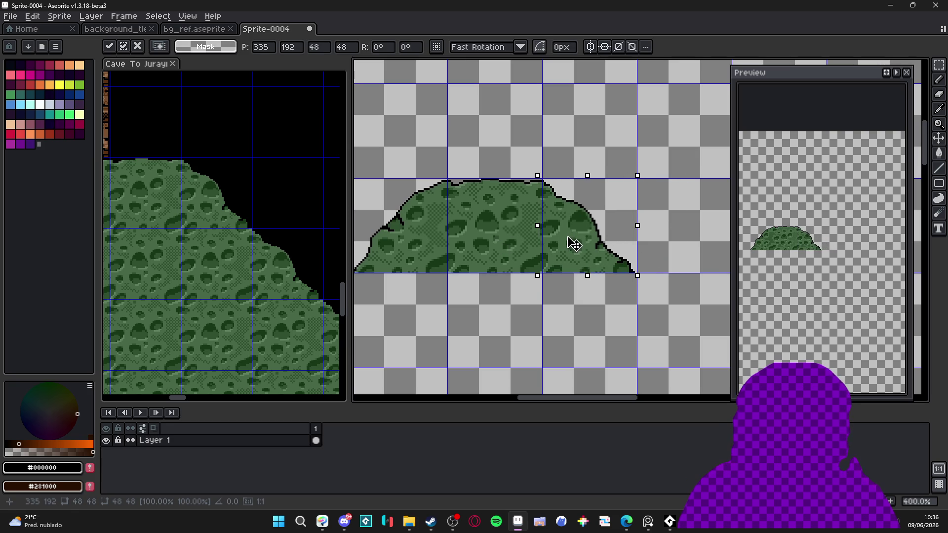
{"action": "scroll", "coordinate": [575, 244], "scroll_direction": "down", "scroll_amount": 3}
{"action": "scroll", "coordinate": [227, 249], "scroll_direction": "down", "scroll_amount": 2}
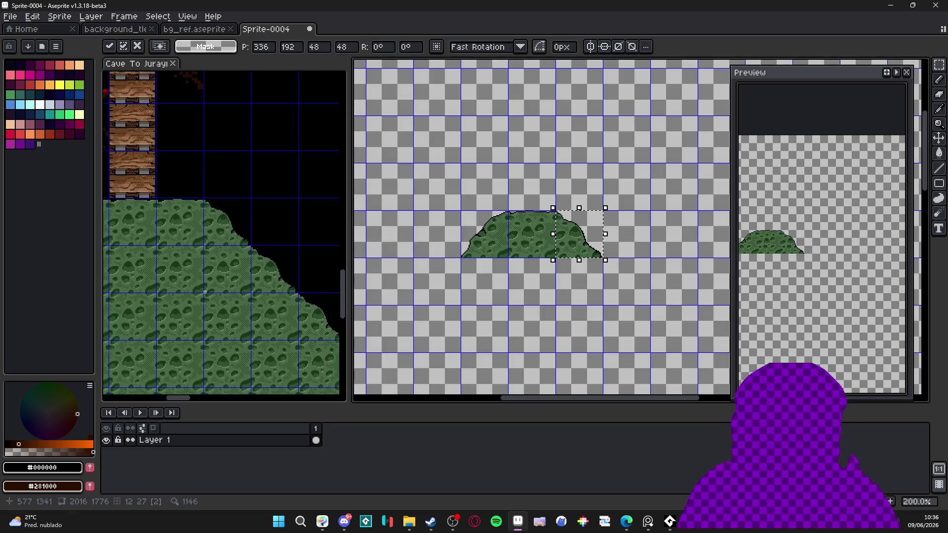
{"action": "left_click", "coordinate": [227, 249]}
Step: Copy a mossy rock tile from the reference map and place it below the arch's right end
{"action": "scroll", "coordinate": [226, 248], "scroll_direction": "down", "scroll_amount": 2}
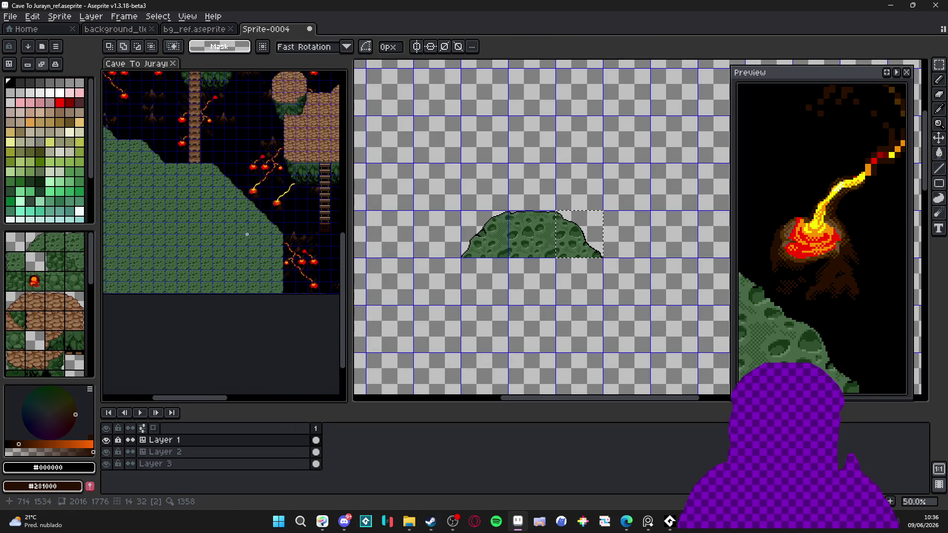
{"action": "scroll", "coordinate": [232, 220], "scroll_direction": "up", "scroll_amount": 1}
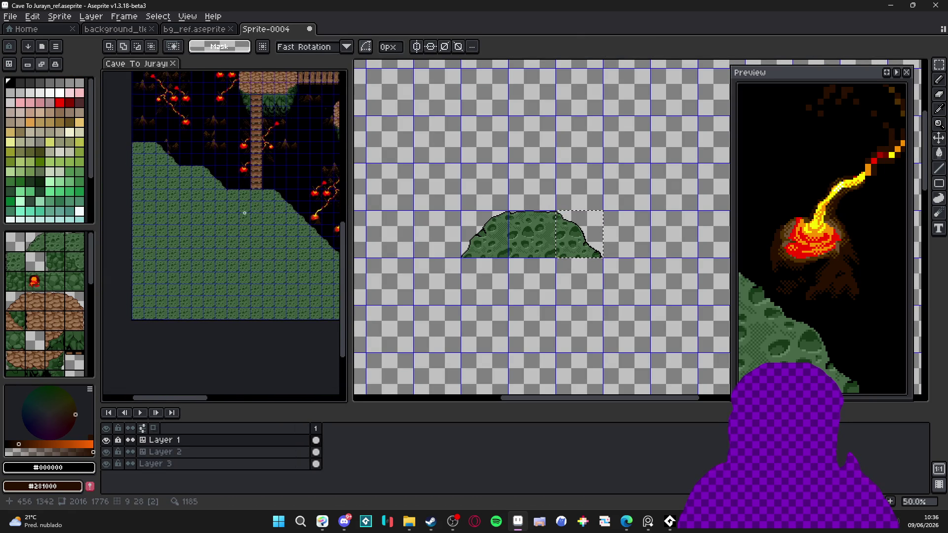
{"action": "scroll", "coordinate": [247, 237], "scroll_direction": "down", "scroll_amount": 1}
{"action": "scroll", "coordinate": [264, 251], "scroll_direction": "up", "scroll_amount": 2}
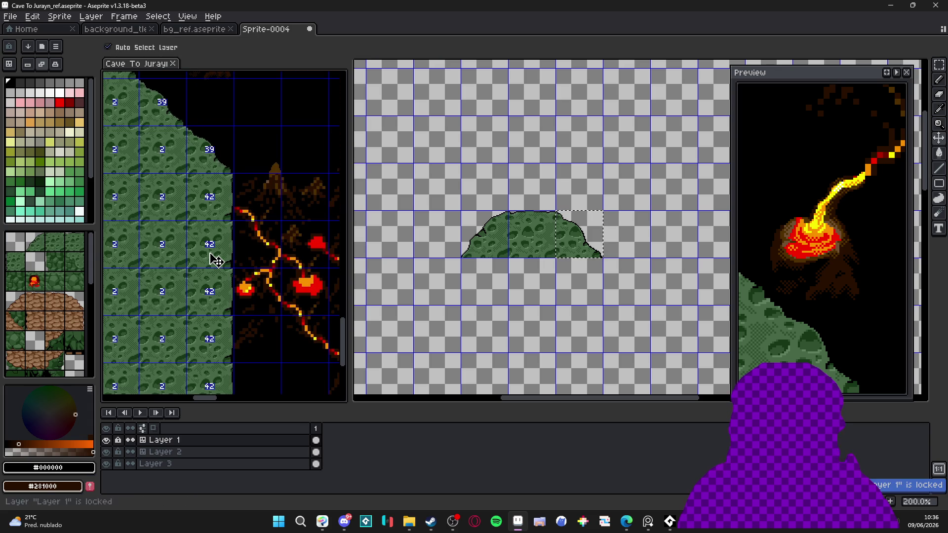
{"action": "left_click", "coordinate": [210, 244]}
{"action": "key", "text": "ctrl+c"}
{"action": "left_click", "coordinate": [535, 248]}
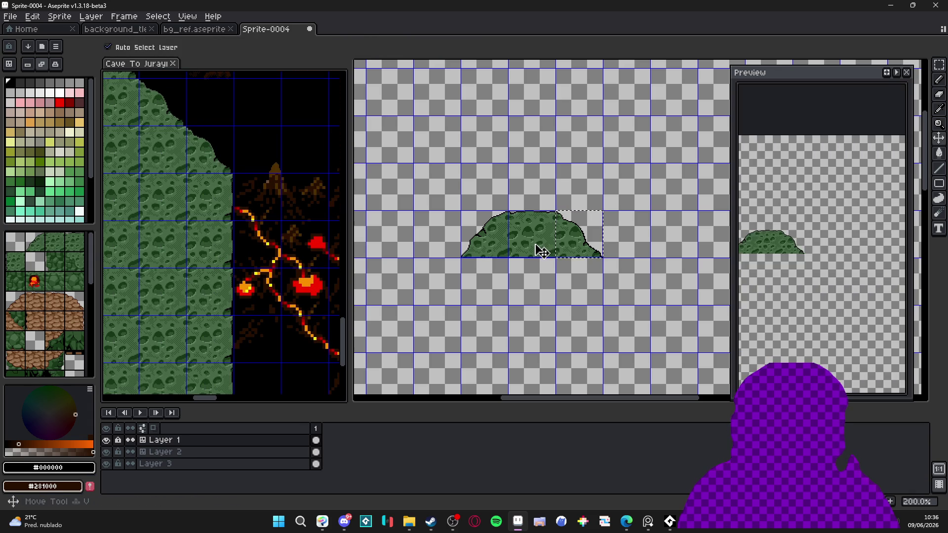
{"action": "scroll", "coordinate": [582, 254], "scroll_direction": "up", "scroll_amount": 2}
{"action": "key", "text": "ctrl+v"}
{"action": "mouse_move", "coordinate": [625, 238]}
{"action": "left_mouse_down"}
{"action": "mouse_move", "coordinate": [552, 328]}
{"action": "mouse_move", "coordinate": [571, 320]}
{"action": "left_mouse_up"}
{"action": "key", "text": "ctrl+d"}
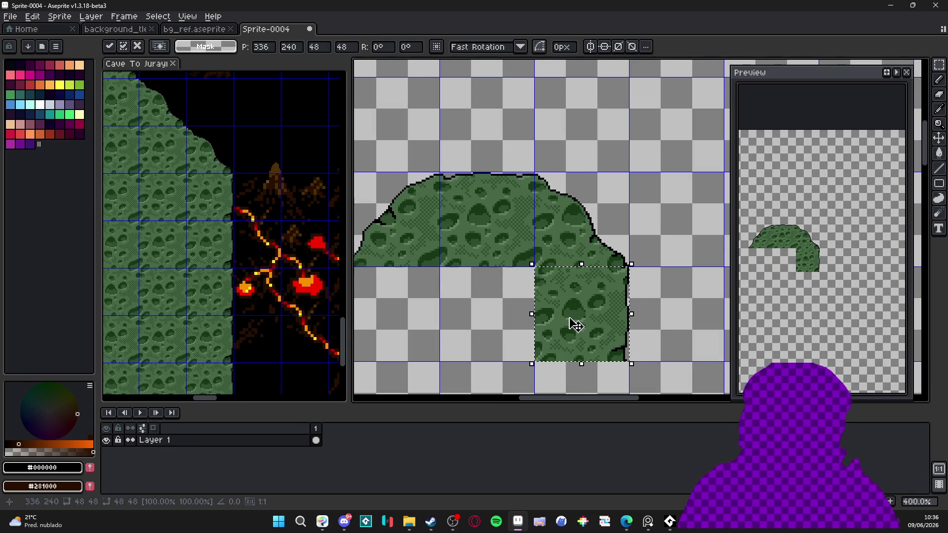
Step: Paste another mossy tile under the arch's left side, nudged one pixel up and right
{"action": "scroll", "coordinate": [571, 324], "scroll_direction": "down", "scroll_amount": 1}
{"action": "left_click_drag", "start_coordinate": [467, 301], "coordinate": [489, 215]}
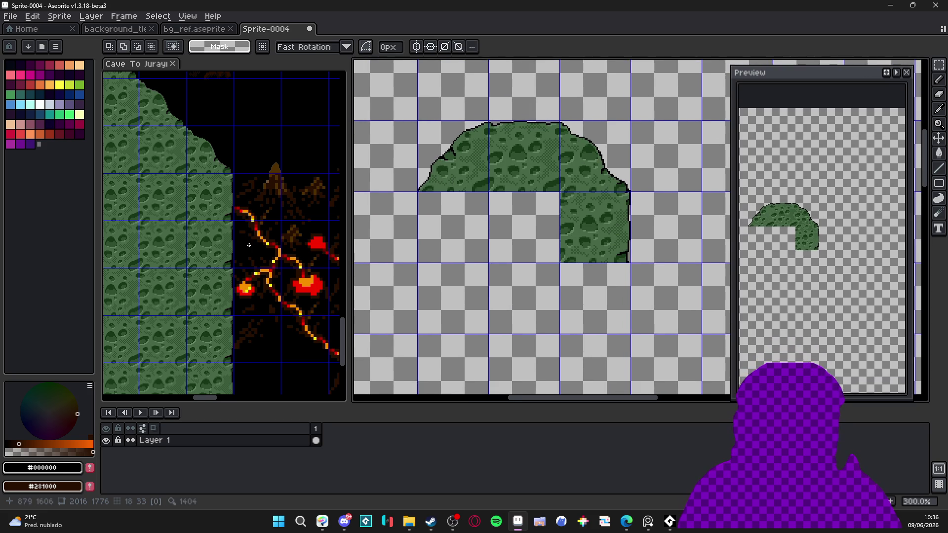
{"action": "scroll", "coordinate": [289, 200], "scroll_direction": "down", "scroll_amount": 2}
{"action": "left_click", "coordinate": [289, 201]}
{"action": "scroll", "coordinate": [289, 201], "scroll_direction": "up", "scroll_amount": 2}
{"action": "scroll", "coordinate": [288, 200], "scroll_direction": "up", "scroll_amount": 4}
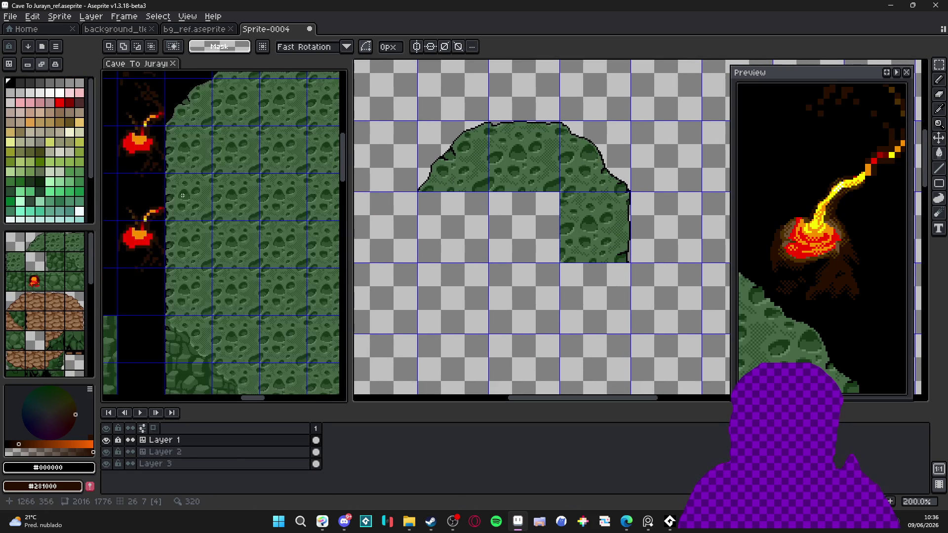
{"action": "key", "text": "v"}
{"action": "left_click", "coordinate": [446, 190]}
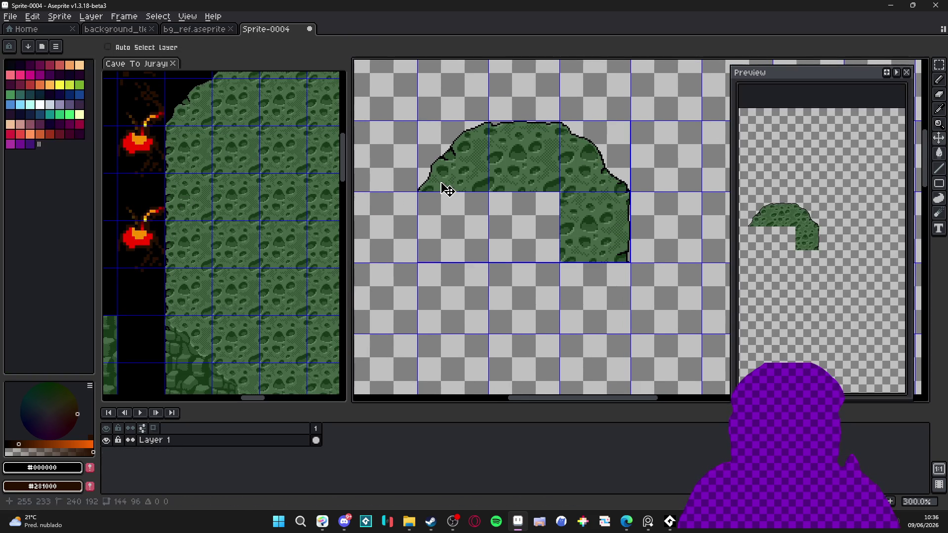
{"action": "key", "text": "ctrl+v"}
{"action": "scroll", "coordinate": [629, 349], "scroll_direction": "up", "scroll_amount": 1}
{"action": "left_click_drag", "start_coordinate": [668, 389], "coordinate": [421, 205]}
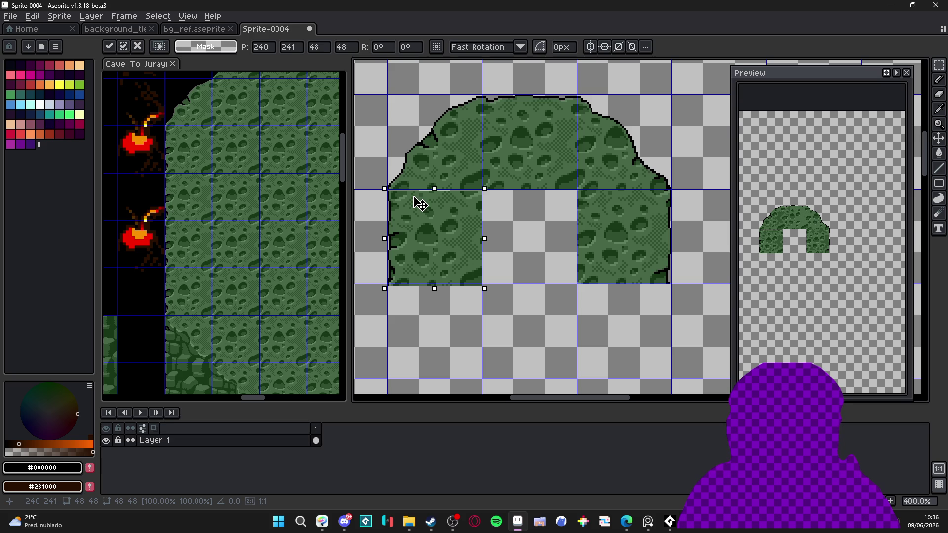
{"action": "key", "text": "Up"}
{"action": "key", "text": "Right"}
{"action": "key", "text": "Return"}
Step: Add a mossy tile below the arch's left leg
{"action": "scroll", "coordinate": [424, 204], "scroll_direction": "down", "scroll_amount": 1}
{"action": "scroll", "coordinate": [210, 295], "scroll_direction": "down", "scroll_amount": 2}
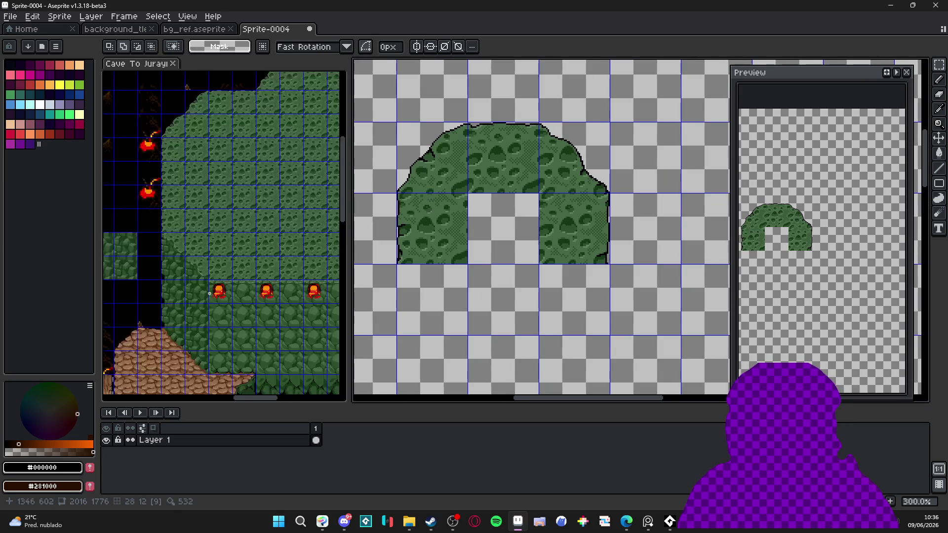
{"action": "scroll", "coordinate": [210, 295], "scroll_direction": "up", "scroll_amount": 2}
{"action": "left_click", "coordinate": [219, 261]}
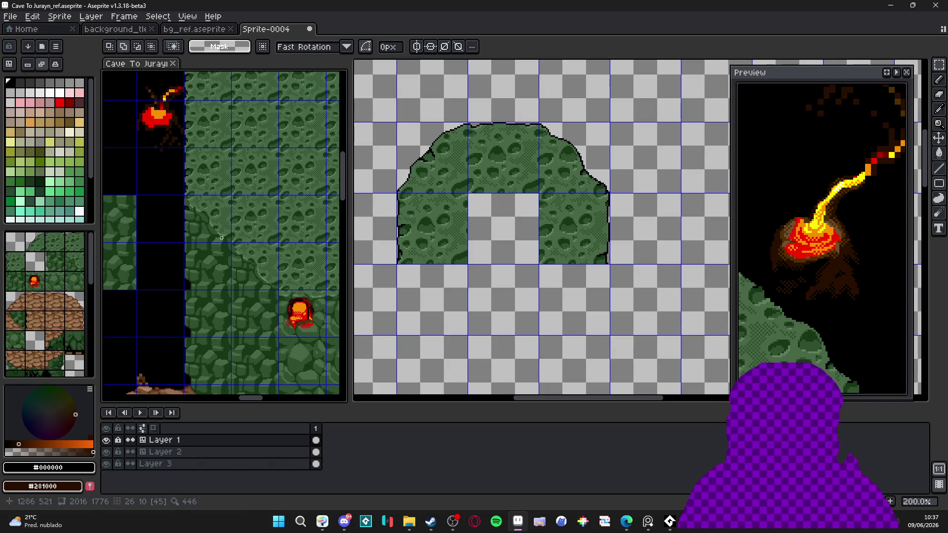
{"action": "scroll", "coordinate": [223, 234], "scroll_direction": "down", "scroll_amount": 1}
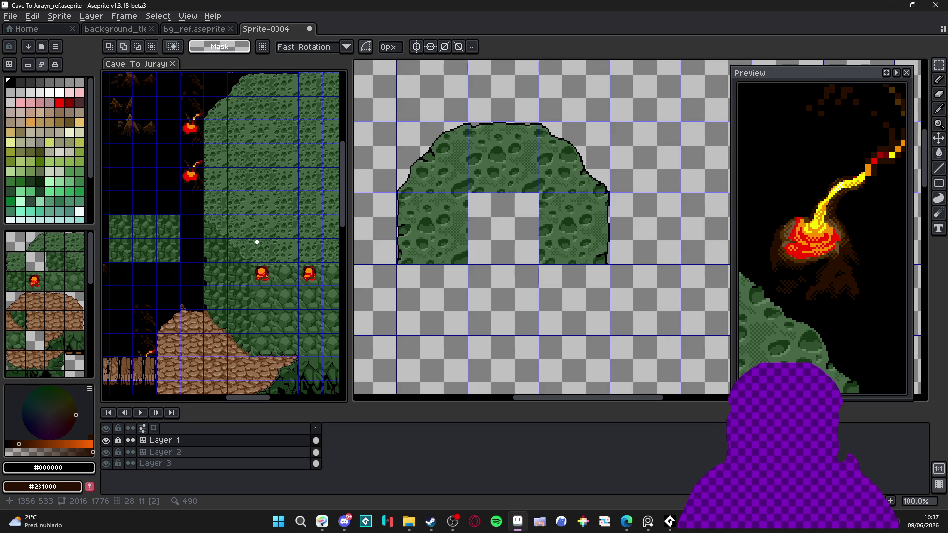
{"action": "scroll", "coordinate": [219, 230], "scroll_direction": "up", "scroll_amount": 1}
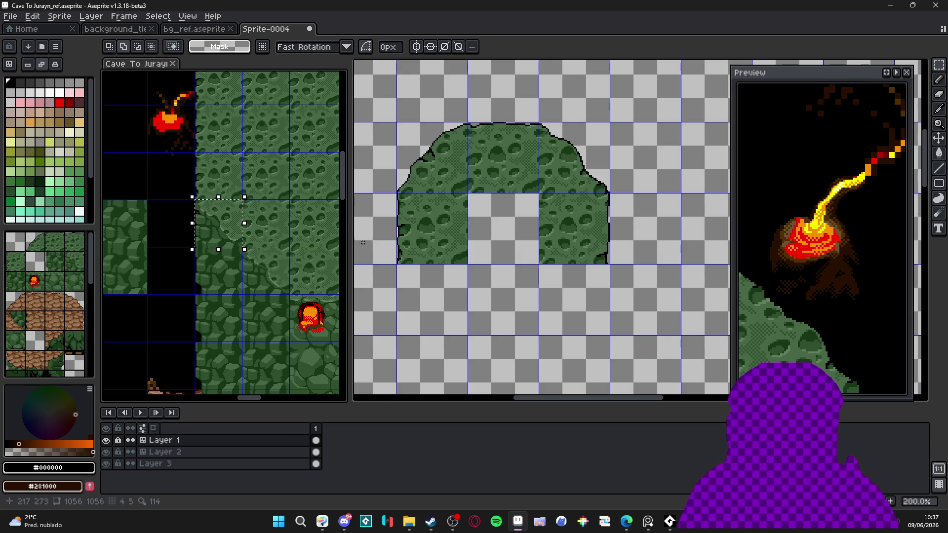
{"action": "left_click", "coordinate": [432, 248]}
{"action": "key", "text": "ctrl+v"}
{"action": "mouse_move", "coordinate": [632, 236]}
{"action": "left_mouse_down"}
{"action": "mouse_move", "coordinate": [386, 313]}
{"action": "mouse_move", "coordinate": [440, 313]}
{"action": "mouse_move", "coordinate": [439, 290]}
{"action": "mouse_move", "coordinate": [448, 291]}
{"action": "left_mouse_up"}
{"action": "scroll", "coordinate": [440, 312], "scroll_direction": "up", "scroll_amount": 3}
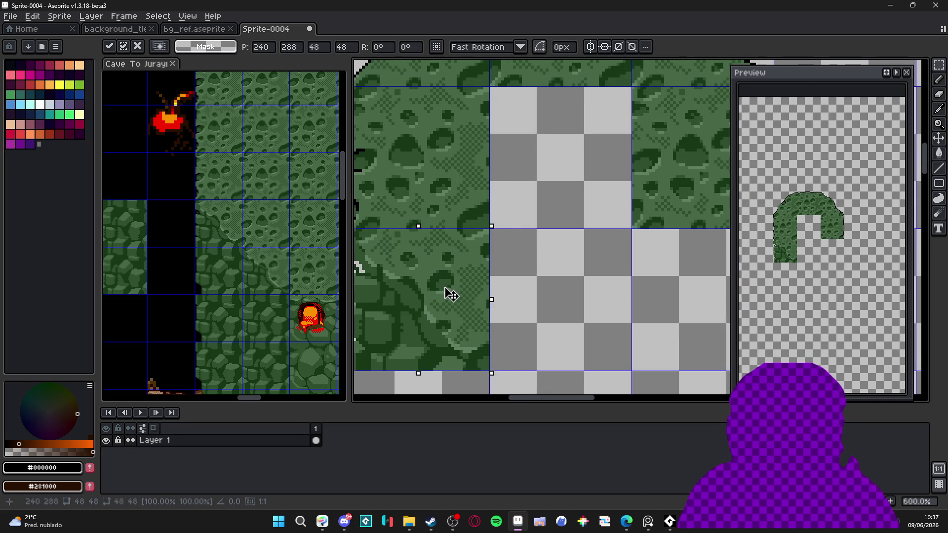
{"action": "scroll", "coordinate": [457, 296], "scroll_direction": "down", "scroll_amount": 1}
{"action": "key", "text": "Return"}
Step: Place another mossy tile beside the lower-left piece
{"action": "left_click", "coordinate": [214, 269]}
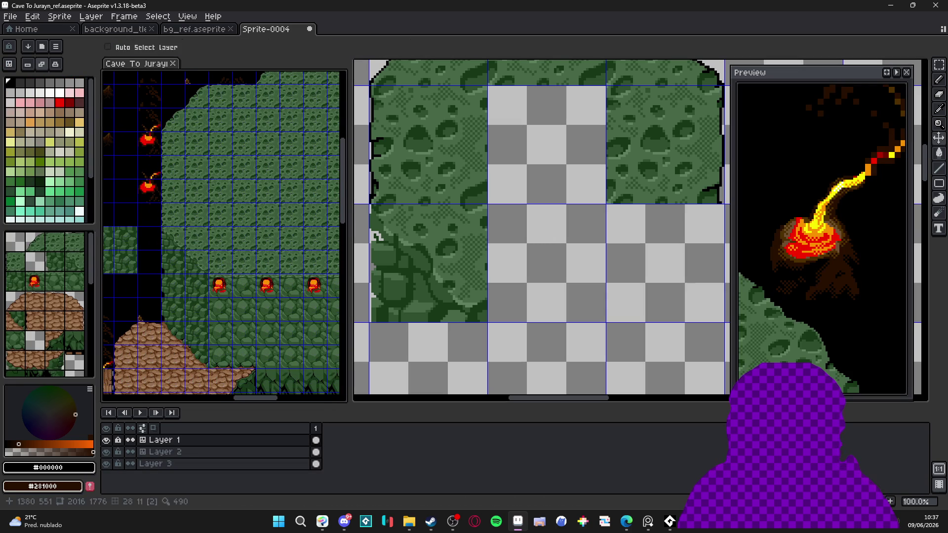
{"action": "scroll", "coordinate": [460, 269], "scroll_direction": "up", "scroll_amount": 1}
{"action": "left_click", "coordinate": [460, 268]}
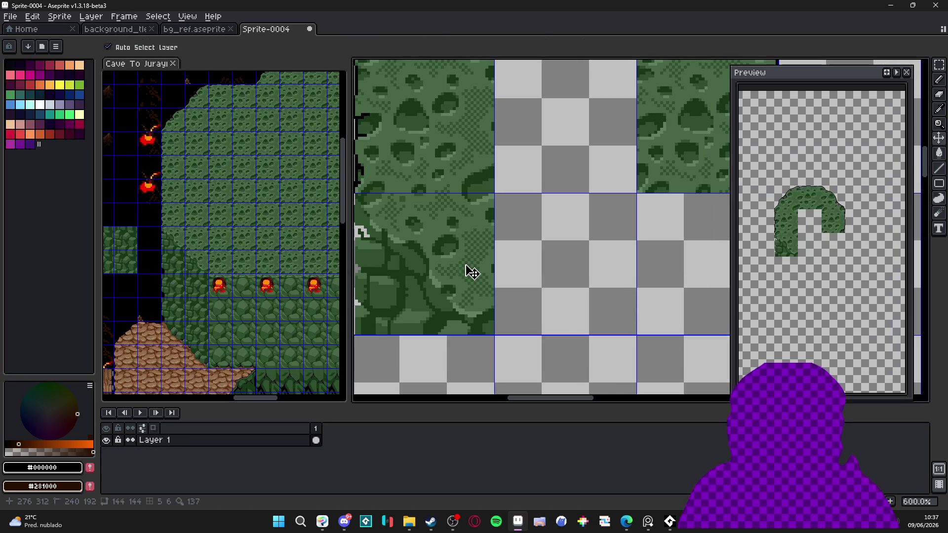
{"action": "key", "text": "ctrl+v"}
{"action": "left_click_drag", "start_coordinate": [626, 258], "coordinate": [558, 298]}
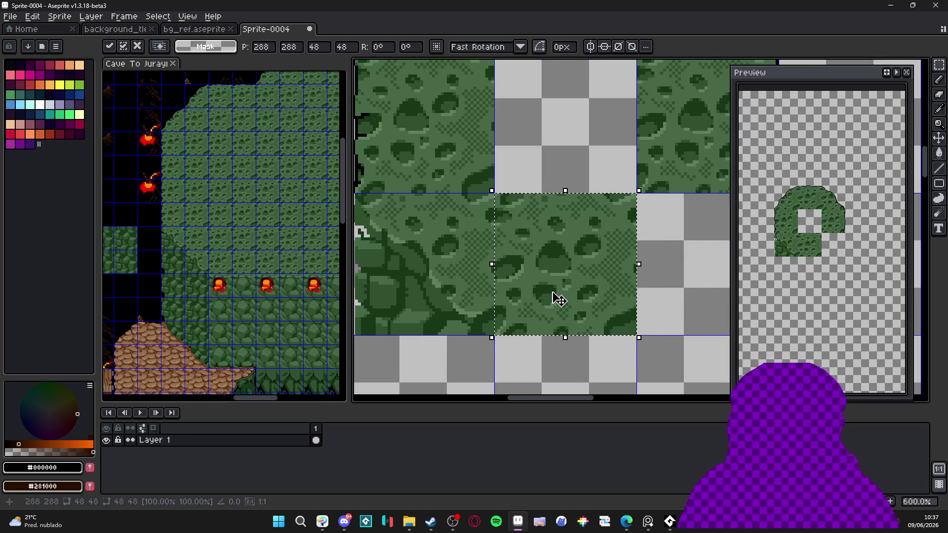
{"action": "scroll", "coordinate": [558, 299], "scroll_direction": "down", "scroll_amount": 1}
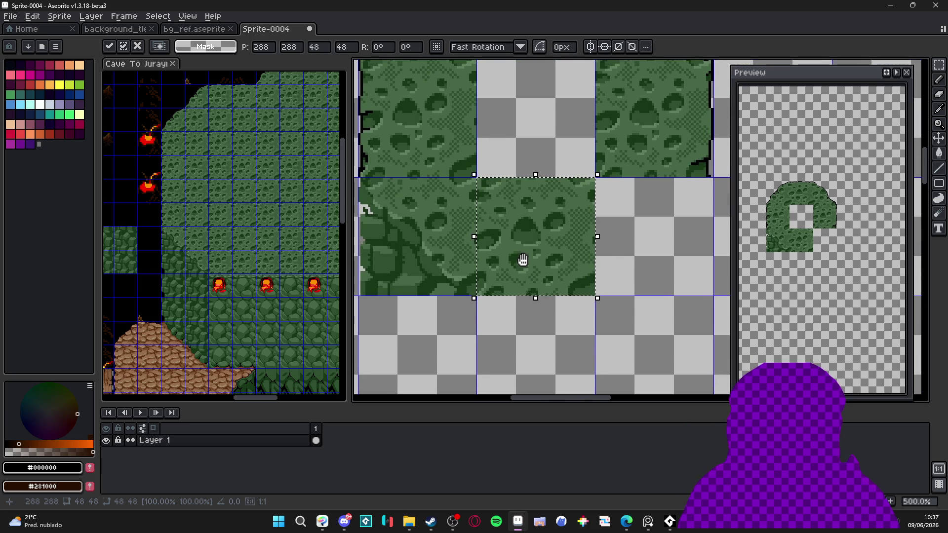
{"action": "key", "text": "ctrl+d"}
Step: Copy a mossy tile from the reference cave and fill the empty hole in the arch
{"action": "left_click_drag", "start_coordinate": [182, 296], "coordinate": [232, 291]}
{"action": "scroll", "coordinate": [232, 291], "scroll_direction": "down", "scroll_amount": 3}
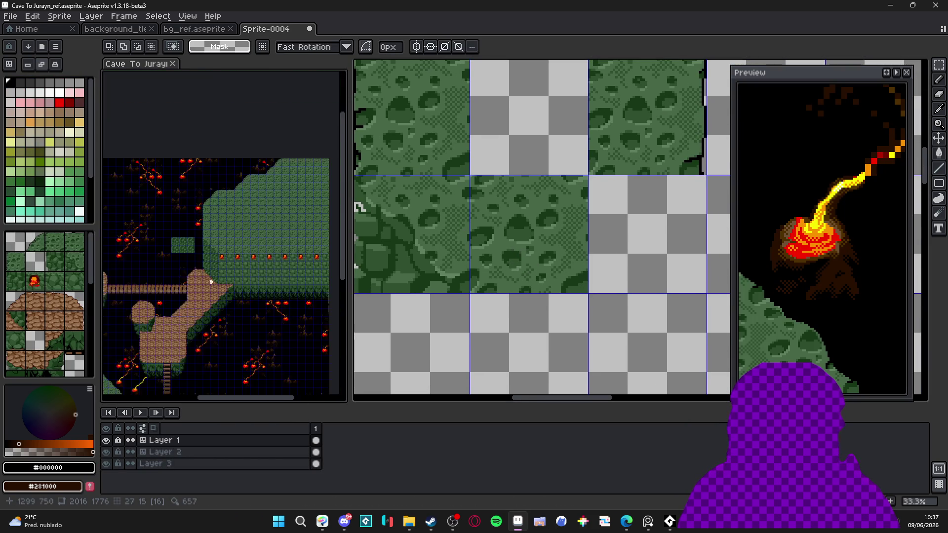
{"action": "mouse_move", "coordinate": [253, 215]}
{"action": "left_mouse_down"}
{"action": "mouse_move", "coordinate": [254, 249]}
{"action": "mouse_move", "coordinate": [252, 231]}
{"action": "mouse_move", "coordinate": [217, 227]}
{"action": "left_mouse_up"}
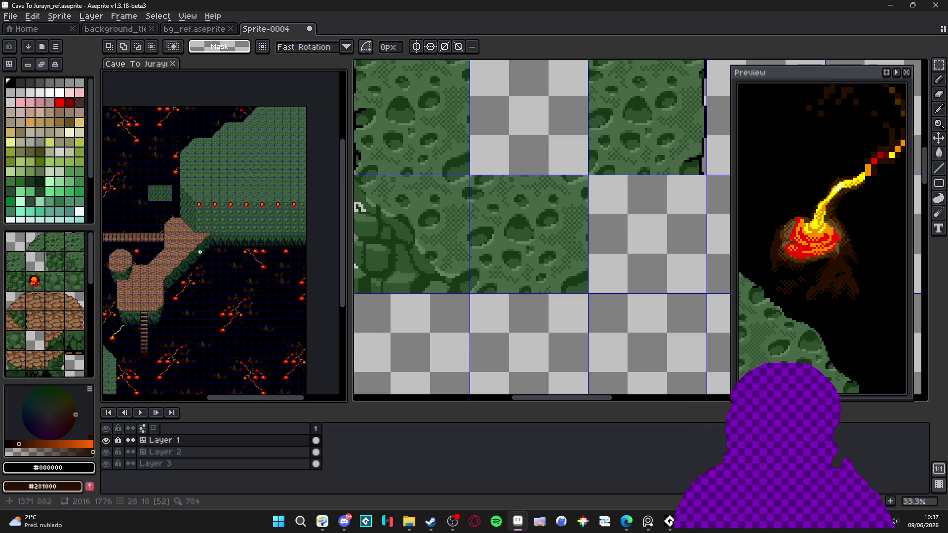
{"action": "scroll", "coordinate": [527, 156], "scroll_direction": "down", "scroll_amount": 1}
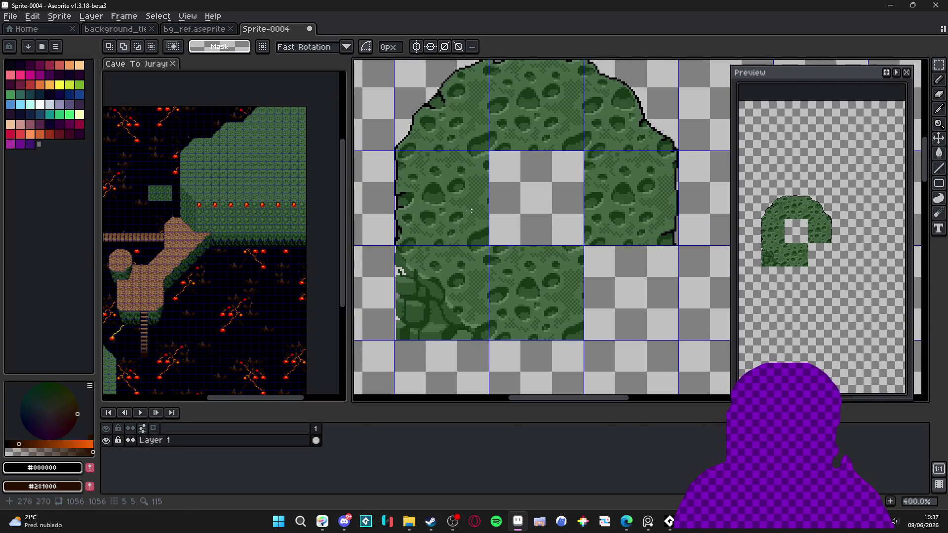
{"action": "scroll", "coordinate": [227, 170], "scroll_direction": "up", "scroll_amount": 3}
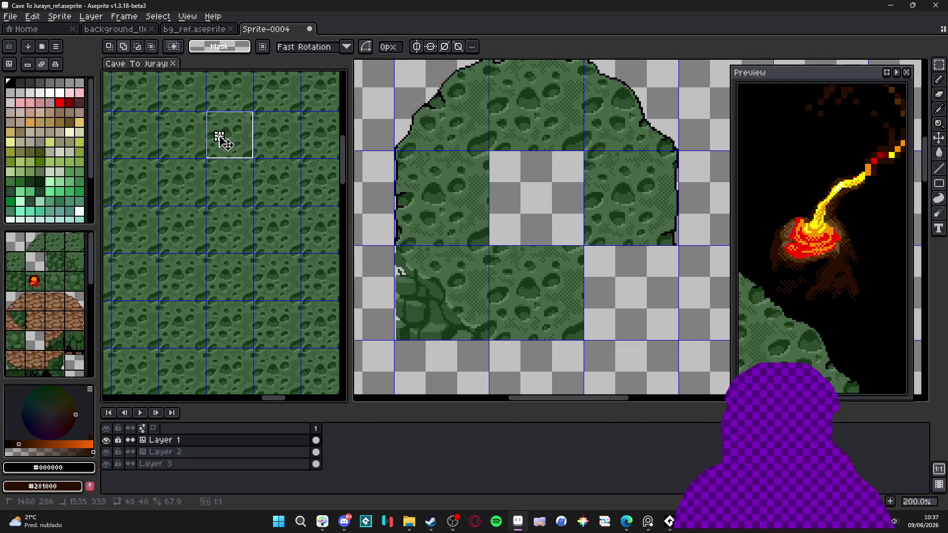
{"action": "key", "text": "v"}
{"action": "left_click", "coordinate": [458, 200]}
{"action": "scroll", "coordinate": [536, 186], "scroll_direction": "up", "scroll_amount": 2}
{"action": "key", "text": "ctrl+v"}
{"action": "mouse_move", "coordinate": [607, 259]}
{"action": "left_mouse_down"}
{"action": "mouse_move", "coordinate": [467, 211]}
{"action": "mouse_move", "coordinate": [498, 181]}
{"action": "left_mouse_up"}
{"action": "scroll", "coordinate": [493, 176], "scroll_direction": "down", "scroll_amount": 4}
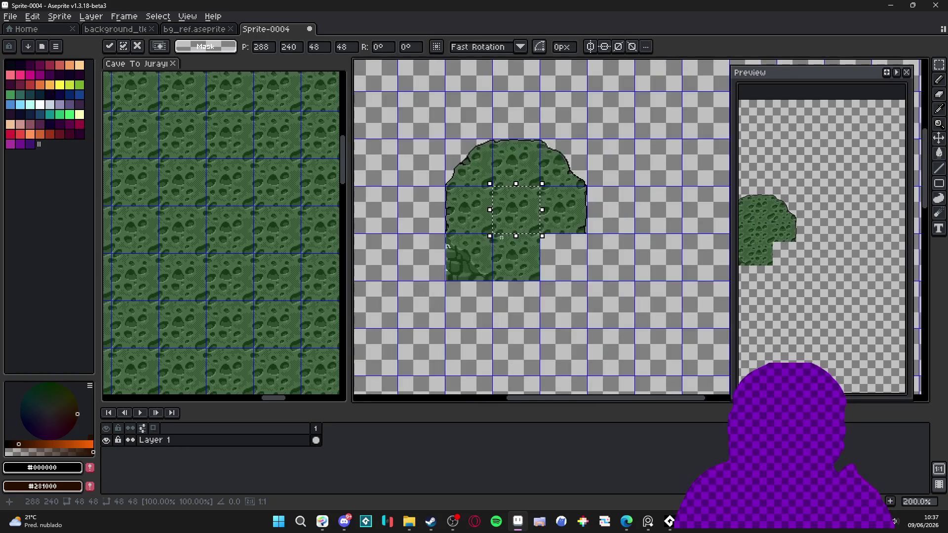
{"action": "key", "text": "Return"}
Step: Extend the arch's left leg down one tile with a cobbled moss edge tile
{"action": "scroll", "coordinate": [228, 286], "scroll_direction": "down", "scroll_amount": 3}
{"action": "left_click", "coordinate": [228, 287]}
{"action": "scroll", "coordinate": [158, 269], "scroll_direction": "up", "scroll_amount": 3}
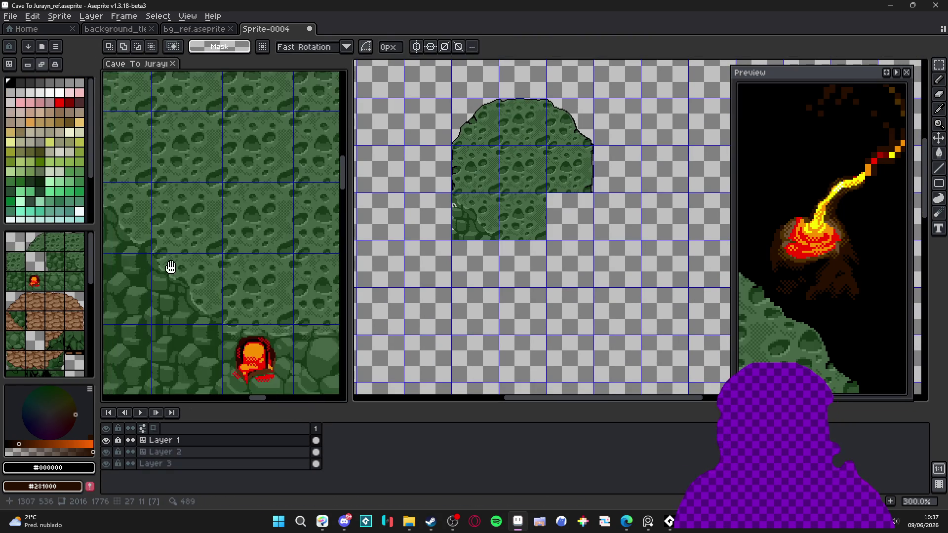
{"action": "left_click", "coordinate": [196, 276]}
{"action": "scroll", "coordinate": [474, 226], "scroll_direction": "up", "scroll_amount": 1}
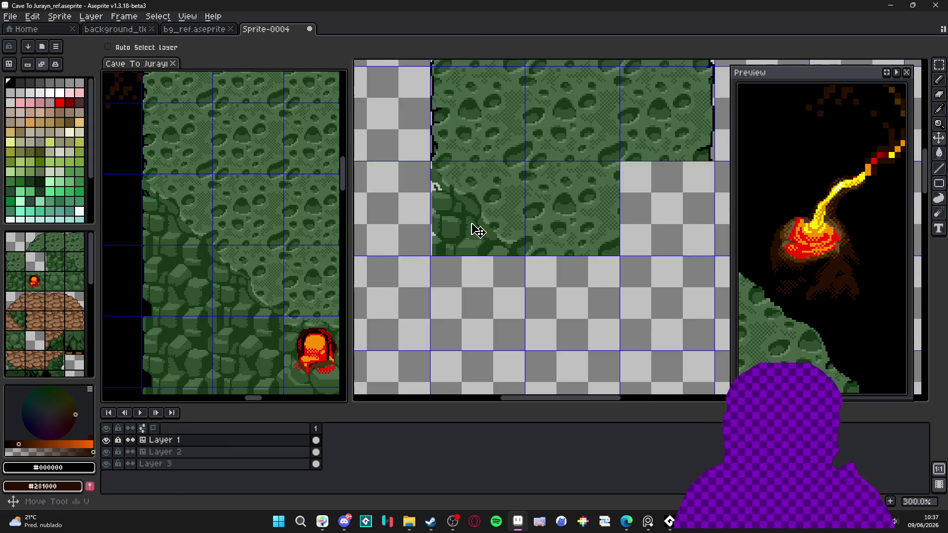
{"action": "left_click", "coordinate": [490, 234]}
{"action": "key", "text": "ctrl+v"}
{"action": "mouse_move", "coordinate": [662, 233]}
{"action": "left_mouse_down"}
{"action": "mouse_move", "coordinate": [499, 318]}
{"action": "mouse_move", "coordinate": [507, 309]}
{"action": "left_mouse_up"}
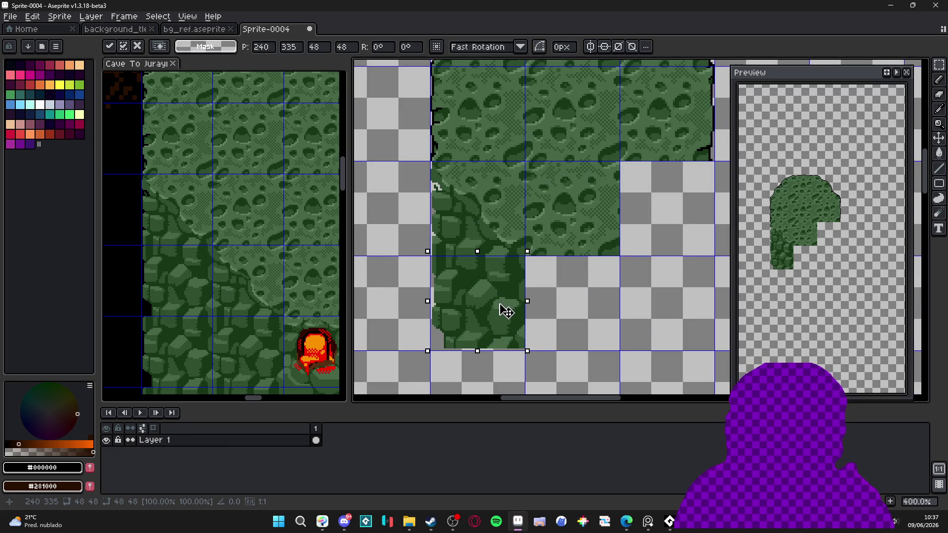
{"action": "scroll", "coordinate": [503, 311], "scroll_direction": "down", "scroll_amount": 2}
{"action": "key", "text": "Return"}
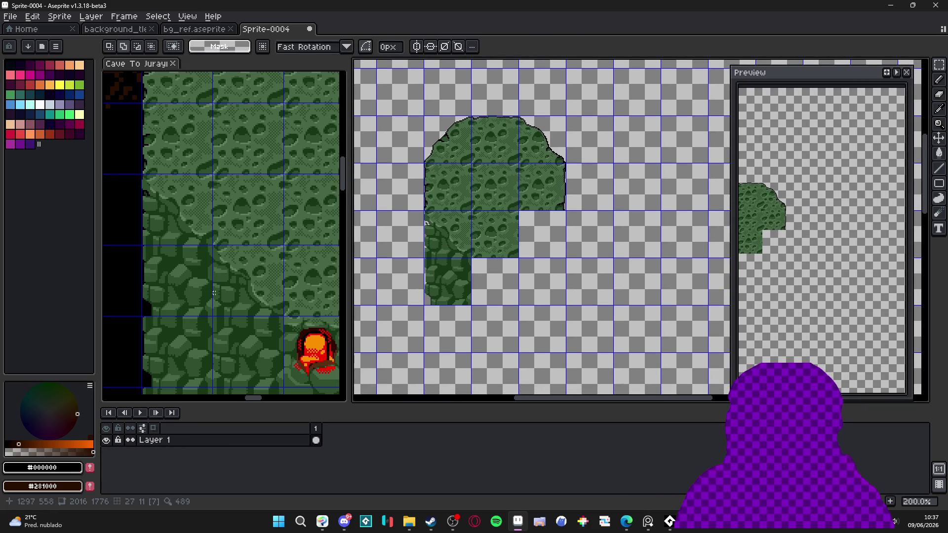
Step: Try shifting the arch's right section one cell right, then undo the move
{"action": "scroll", "coordinate": [212, 292], "scroll_direction": "down", "scroll_amount": 1}
{"action": "left_click_drag", "start_coordinate": [244, 285], "coordinate": [238, 252]}
{"action": "left_click_drag", "start_coordinate": [503, 220], "coordinate": [564, 144]}
{"action": "key", "text": "shift+Right"}
{"action": "key", "text": "ctrl+d"}
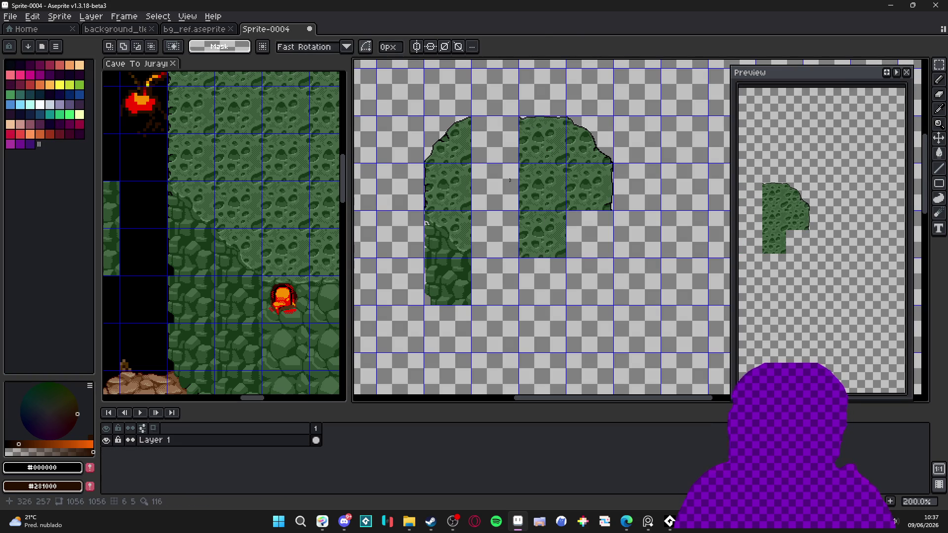
{"action": "left_click_drag", "start_coordinate": [558, 148], "coordinate": [560, 149]}
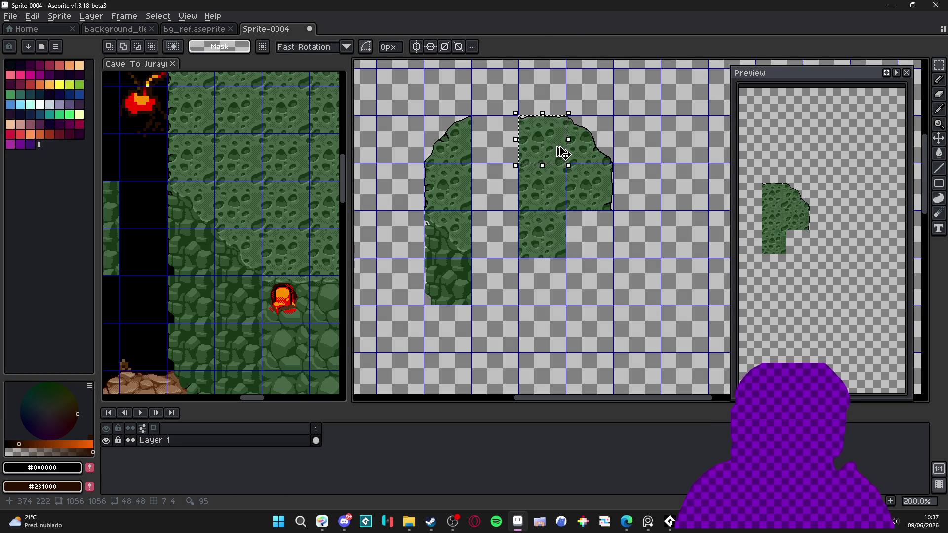
{"action": "key", "text": "ctrl+z"}
{"action": "key", "text": "ctrl+z"}
Step: Duplicate the green tile into the empty cell to its left and shift the floating moss tile one cell left
{"action": "left_click", "coordinate": [540, 196]}
{"action": "left_click_drag", "start_coordinate": [540, 196], "coordinate": [493, 195]}
{"action": "key", "text": "ctrl+d"}
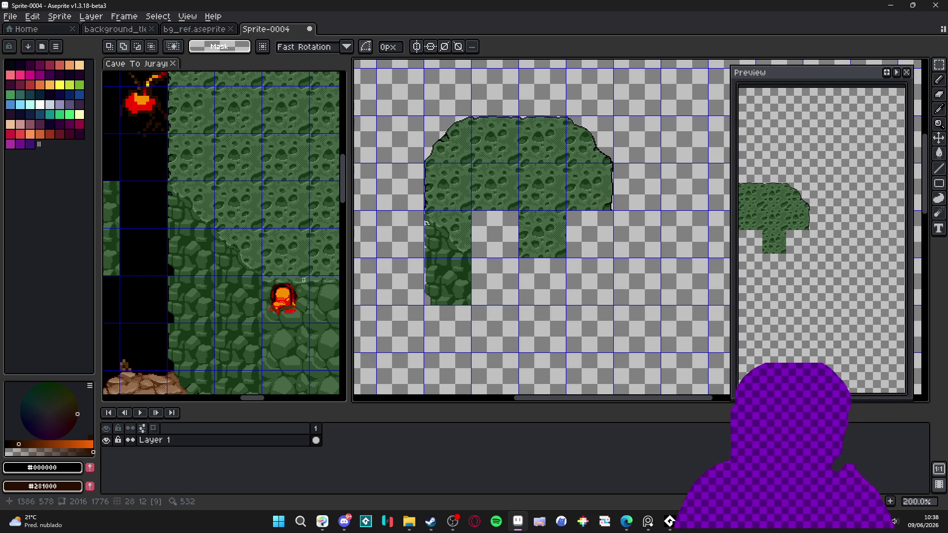
{"action": "left_click", "coordinate": [527, 243]}
{"action": "left_click_drag", "start_coordinate": [527, 243], "coordinate": [480, 243]}
{"action": "key", "text": "ctrl+d"}
Step: Paste the copied rock tile and position it under the slope
{"action": "left_click_drag", "start_coordinate": [299, 296], "coordinate": [275, 296]}
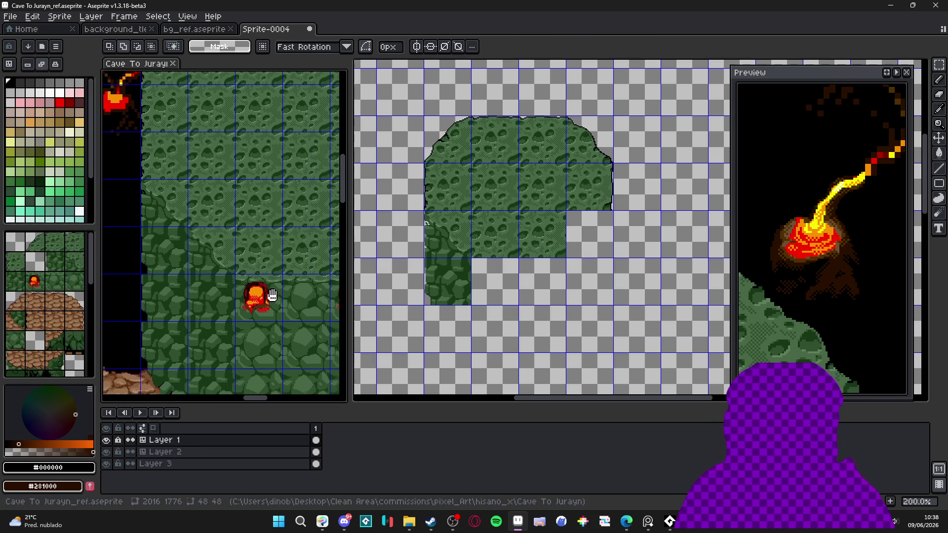
{"action": "left_click", "coordinate": [515, 248], "text": "ctrl"}
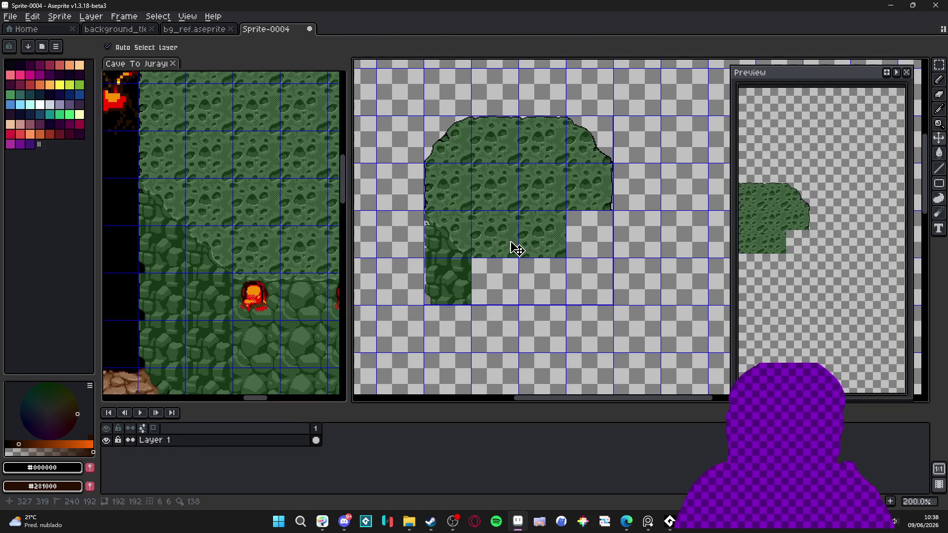
{"action": "key", "text": "ctrl+v"}
{"action": "key", "text": "Left"}
{"action": "key", "text": "Left"}
{"action": "key", "text": "Down"}
{"action": "key", "text": "Left"}
{"action": "key", "text": "Down"}
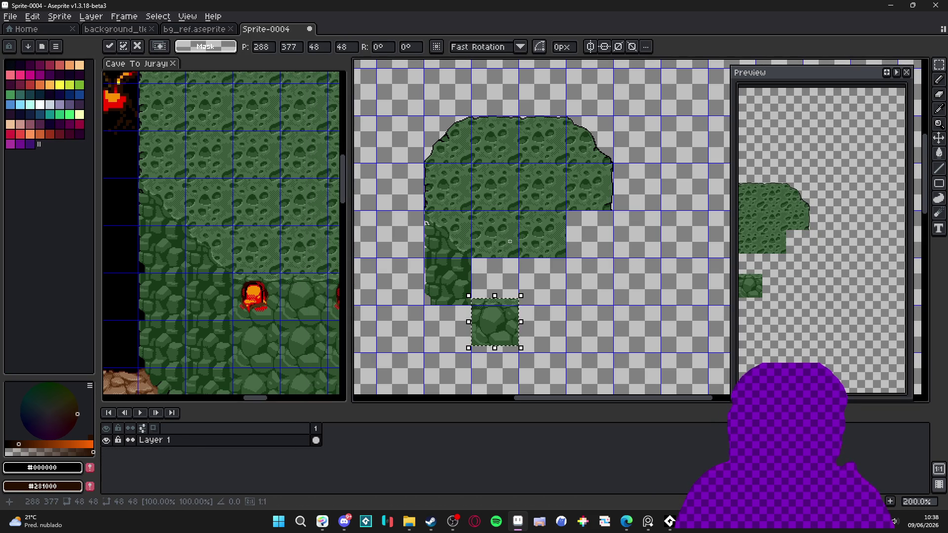
{"action": "scroll", "coordinate": [516, 233], "scroll_direction": "up", "scroll_amount": 3}
{"action": "left_click_drag", "start_coordinate": [491, 349], "coordinate": [498, 248]}
{"action": "scroll", "coordinate": [498, 247], "scroll_direction": "down", "scroll_amount": 3}
{"action": "key", "text": "Return"}
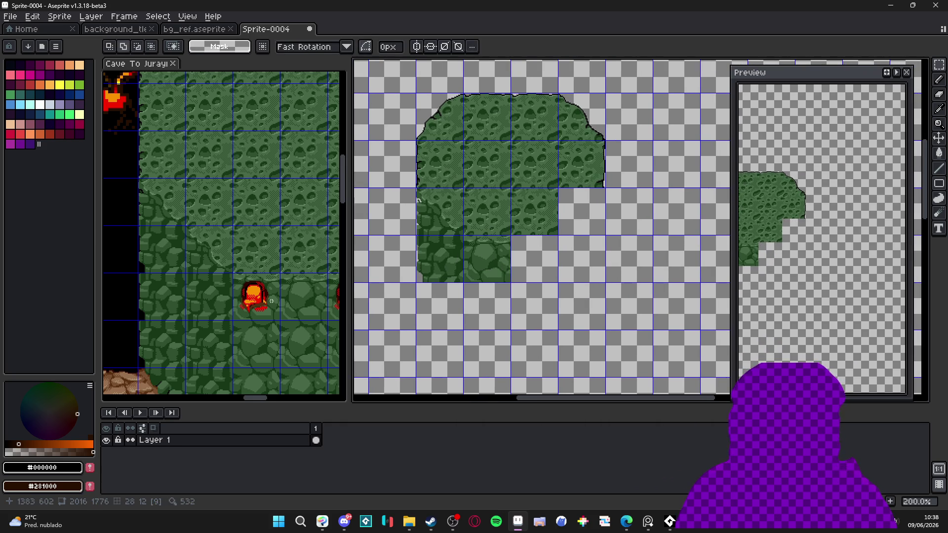
{"action": "left_click", "coordinate": [277, 309]}
Step: Place the lava vent tile in the slope's lower row beside the rock tile
{"action": "left_click", "coordinate": [526, 222]}
{"action": "key", "text": "ctrl+v"}
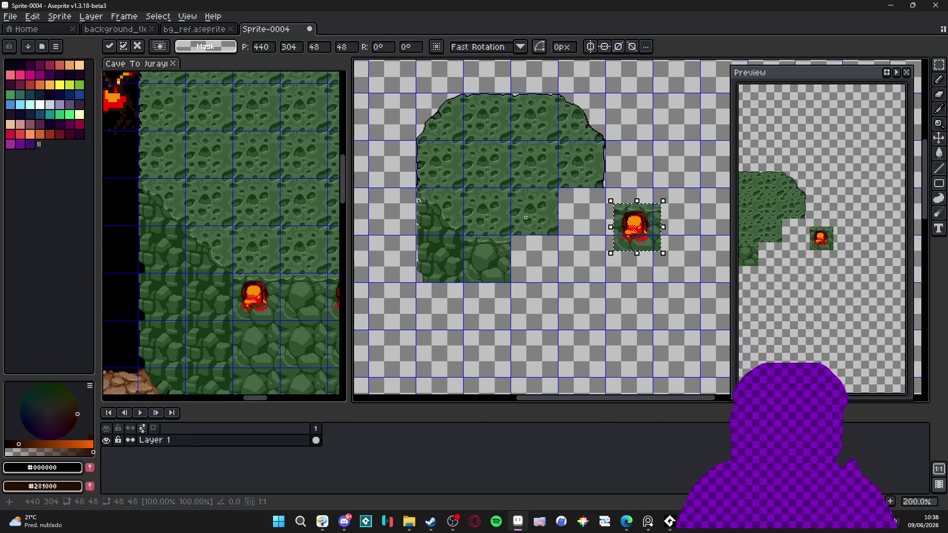
{"action": "mouse_move", "coordinate": [636, 227]}
{"action": "left_mouse_down"}
{"action": "mouse_move", "coordinate": [541, 274]}
{"action": "mouse_move", "coordinate": [494, 274]}
{"action": "left_mouse_up"}
{"action": "scroll", "coordinate": [498, 287], "scroll_direction": "up", "scroll_amount": 2}
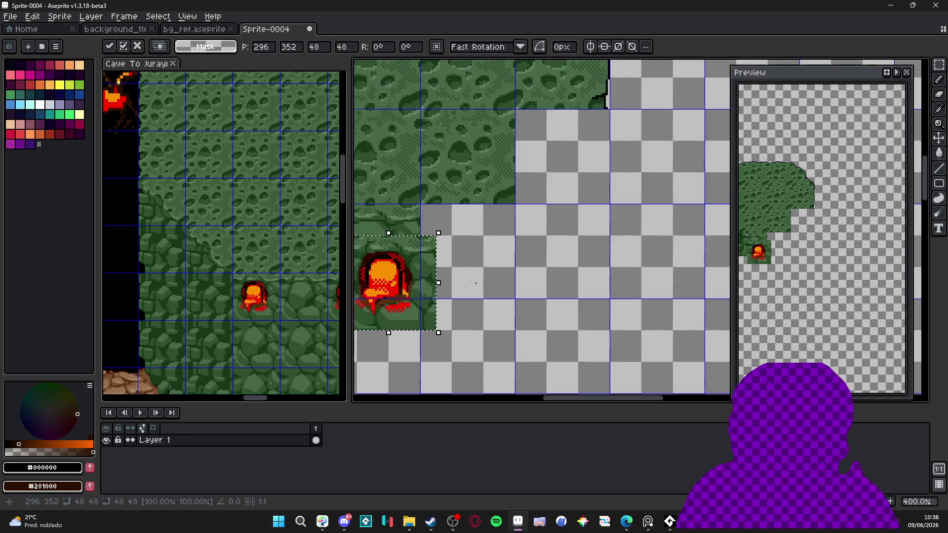
{"action": "left_click_drag", "start_coordinate": [410, 278], "coordinate": [490, 249]}
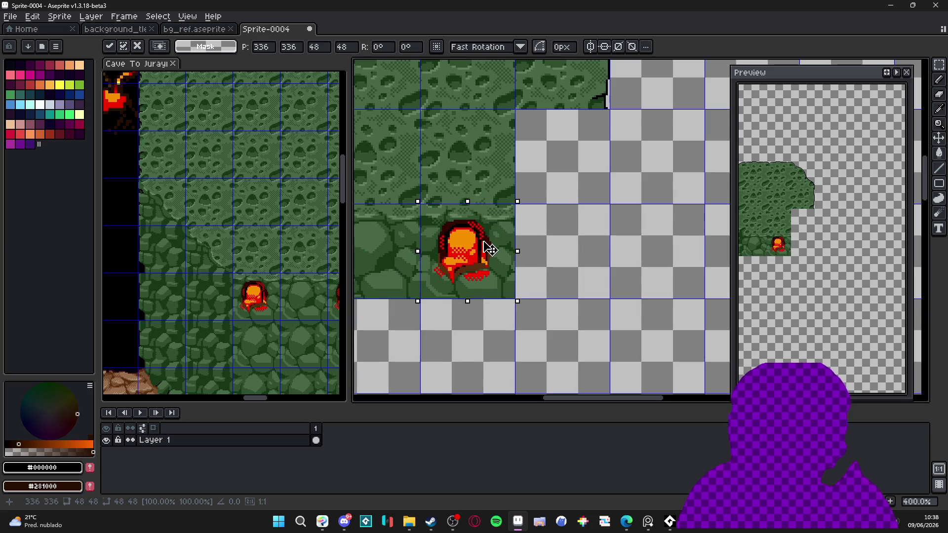
{"action": "scroll", "coordinate": [490, 249], "scroll_direction": "down", "scroll_amount": 1}
{"action": "left_click", "coordinate": [247, 284]}
{"action": "scroll", "coordinate": [247, 284], "scroll_direction": "down", "scroll_amount": 1}
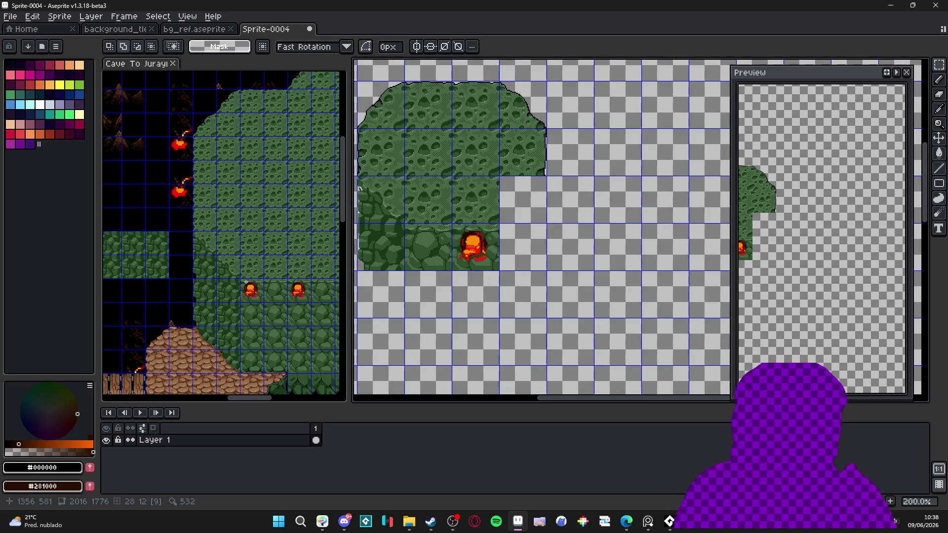
Step: Copy the dirt-slope tile from the reference and place it below the left moss column
{"action": "left_click", "coordinate": [227, 301]}
{"action": "scroll", "coordinate": [209, 275], "scroll_direction": "up", "scroll_amount": 1}
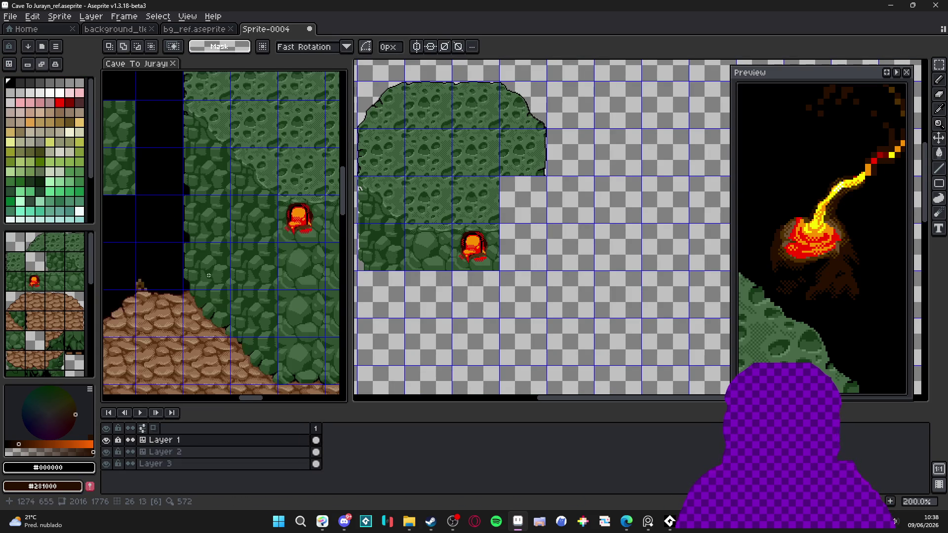
{"action": "left_click", "coordinate": [210, 302]}
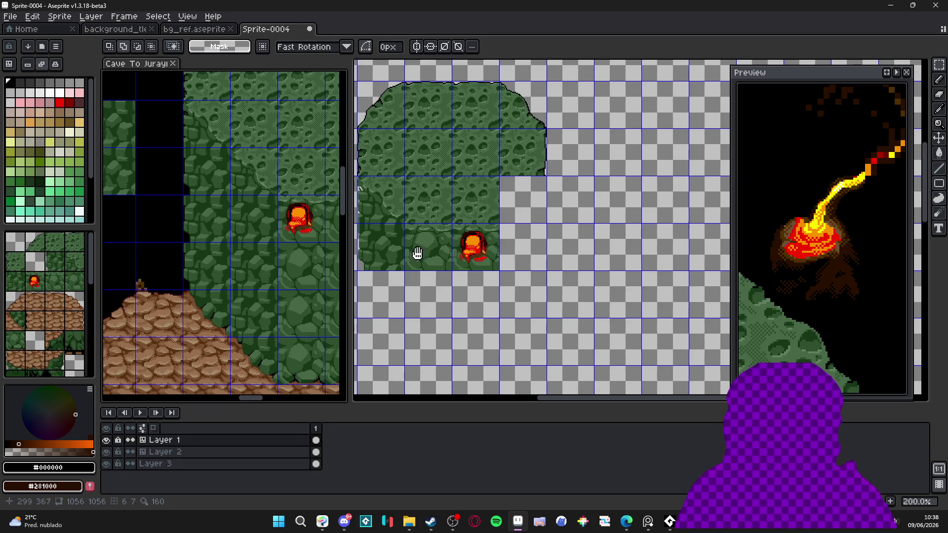
{"action": "left_click", "coordinate": [414, 255]}
{"action": "scroll", "coordinate": [417, 250], "scroll_direction": "up", "scroll_amount": 1}
{"action": "key", "text": "ctrl+v"}
{"action": "mouse_move", "coordinate": [662, 238]}
{"action": "left_mouse_down"}
{"action": "mouse_move", "coordinate": [469, 349]}
{"action": "mouse_move", "coordinate": [425, 322]}
{"action": "left_mouse_up"}
{"action": "scroll", "coordinate": [427, 321], "scroll_direction": "down", "scroll_amount": 3}
{"action": "scroll", "coordinate": [417, 315], "scroll_direction": "up", "scroll_amount": 2}
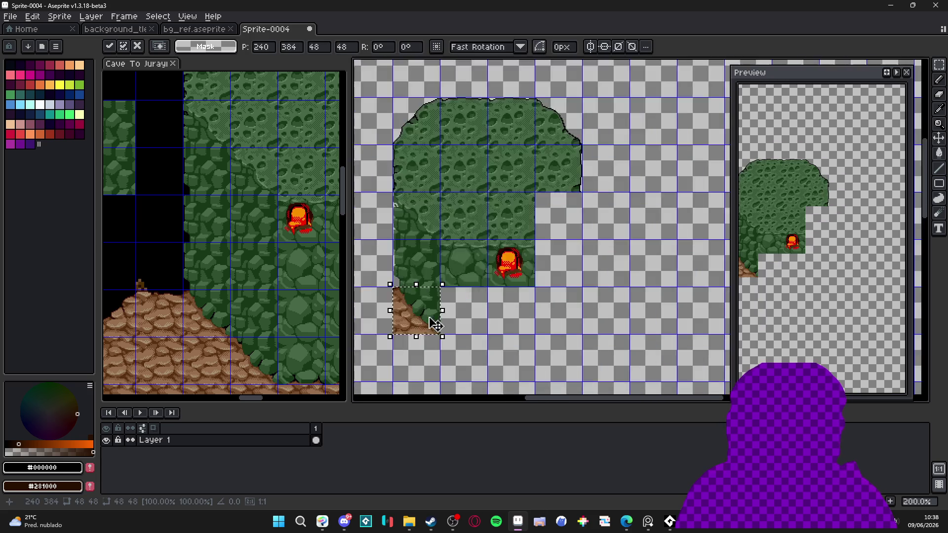
{"action": "key", "text": "Return"}
{"action": "scroll", "coordinate": [452, 315], "scroll_direction": "down", "scroll_amount": 2}
{"action": "scroll", "coordinate": [225, 277], "scroll_direction": "down", "scroll_amount": 2}
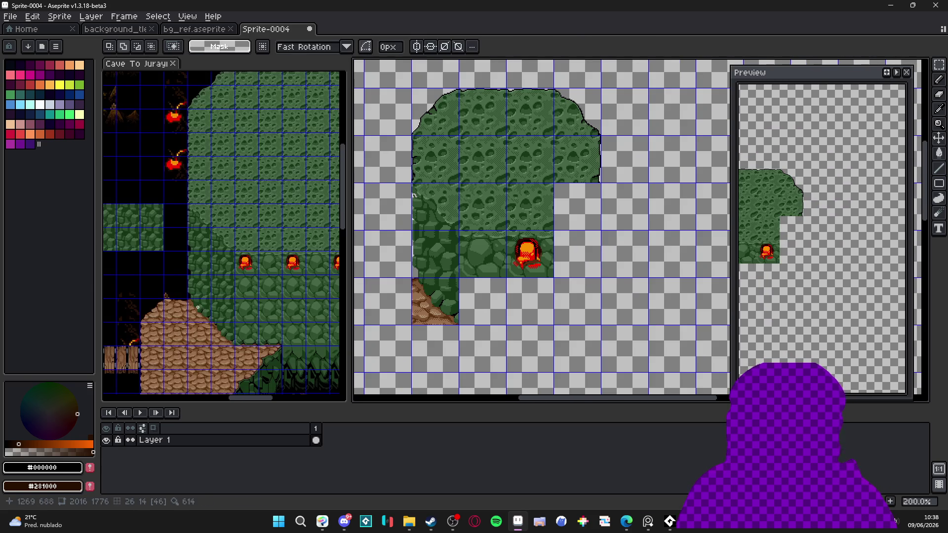
Step: Select a rock tile at the bottom of the reference slope
{"action": "left_click", "coordinate": [225, 277]}
{"action": "left_click_drag", "start_coordinate": [253, 294], "coordinate": [218, 277]}
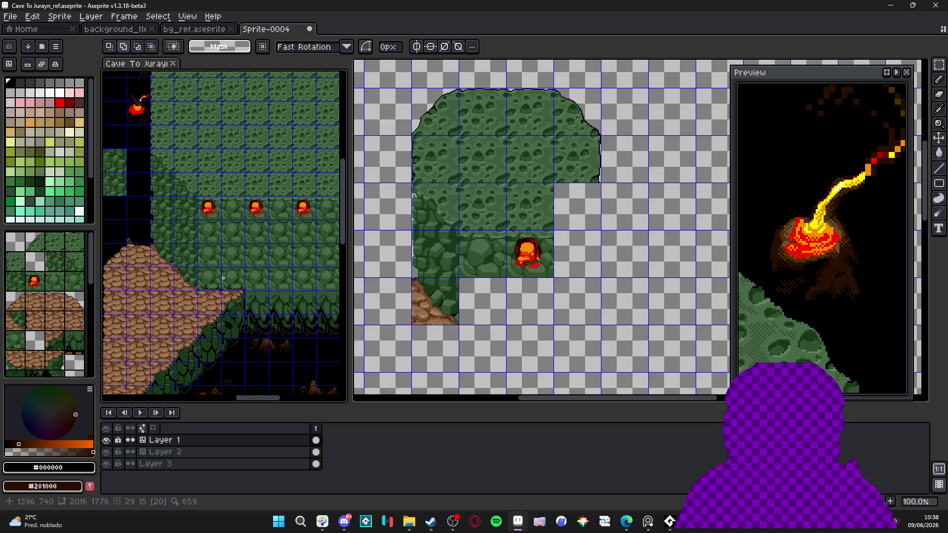
{"action": "scroll", "coordinate": [259, 290], "scroll_direction": "up", "scroll_amount": 2}
{"action": "left_click_drag", "start_coordinate": [258, 313], "coordinate": [268, 317]}
{"action": "scroll", "coordinate": [228, 309], "scroll_direction": "down", "scroll_amount": 1}
{"action": "scroll", "coordinate": [204, 293], "scroll_direction": "left", "scroll_amount": 2}
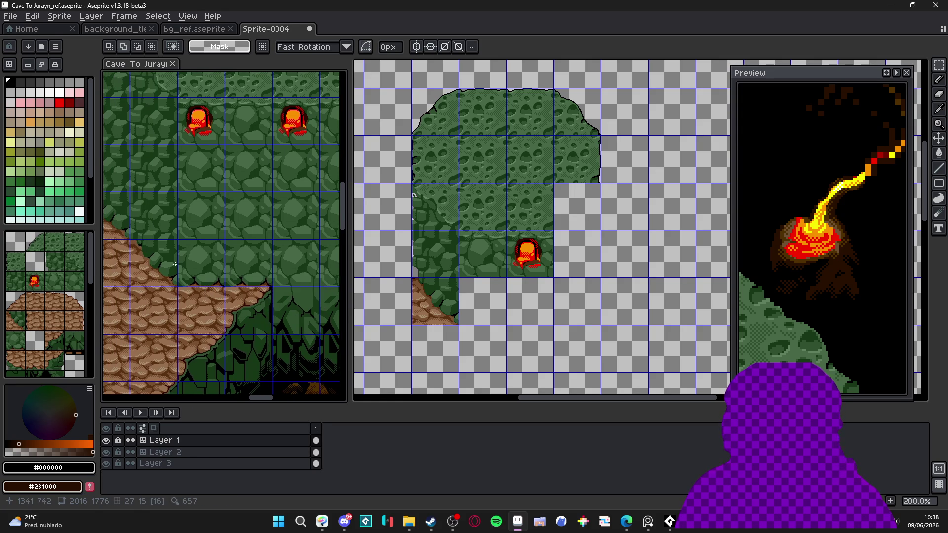
{"action": "left_click_drag", "start_coordinate": [172, 266], "coordinate": [254, 296]}
Step: Copy that rock tile and drop it beside the dirt slope
{"action": "key", "text": "v"}
{"action": "left_click", "coordinate": [276, 310]}
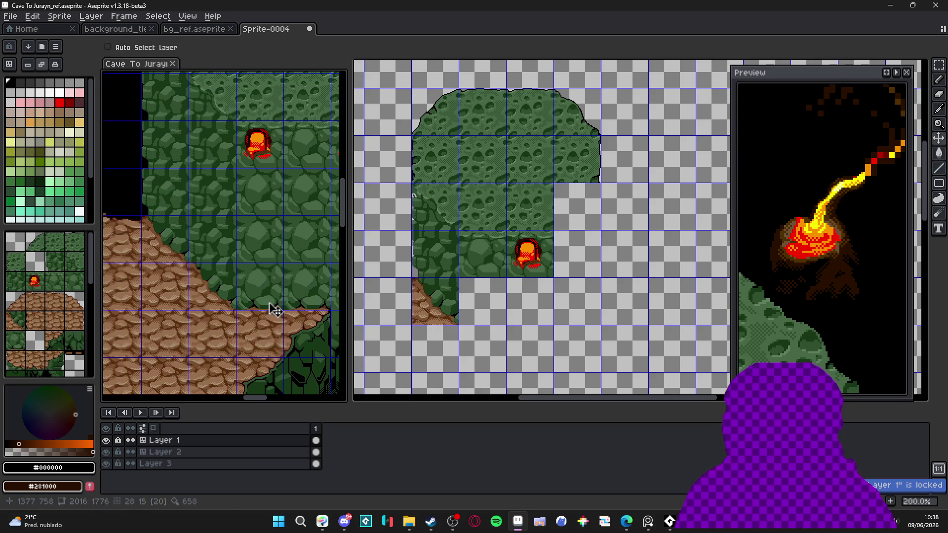
{"action": "key", "text": "ctrl+c"}
{"action": "scroll", "coordinate": [435, 318], "scroll_direction": "up", "scroll_amount": 3}
{"action": "key", "text": "ctrl+v"}
{"action": "mouse_move", "coordinate": [538, 287]}
{"action": "left_mouse_down"}
{"action": "mouse_move", "coordinate": [485, 345]}
{"action": "mouse_move", "coordinate": [495, 319]}
{"action": "mouse_move", "coordinate": [502, 323]}
{"action": "left_mouse_up"}
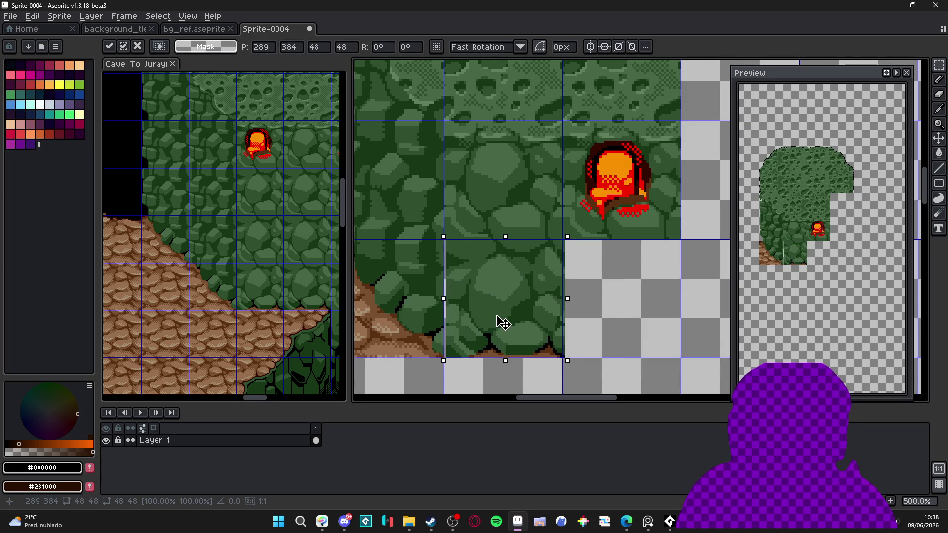
{"action": "key", "text": "Return"}
{"action": "scroll", "coordinate": [497, 321], "scroll_direction": "down", "scroll_amount": 3}
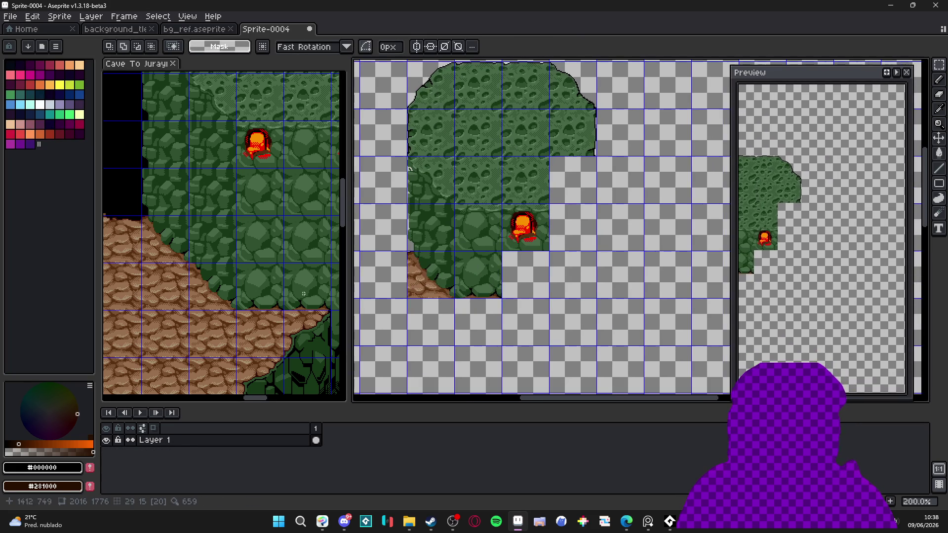
Step: Copy the cliff-face tile from the reference and place it below the lava vent
{"action": "left_click", "coordinate": [241, 275]}
{"action": "left_click", "coordinate": [241, 279]}
{"action": "key", "text": "ctrl+c"}
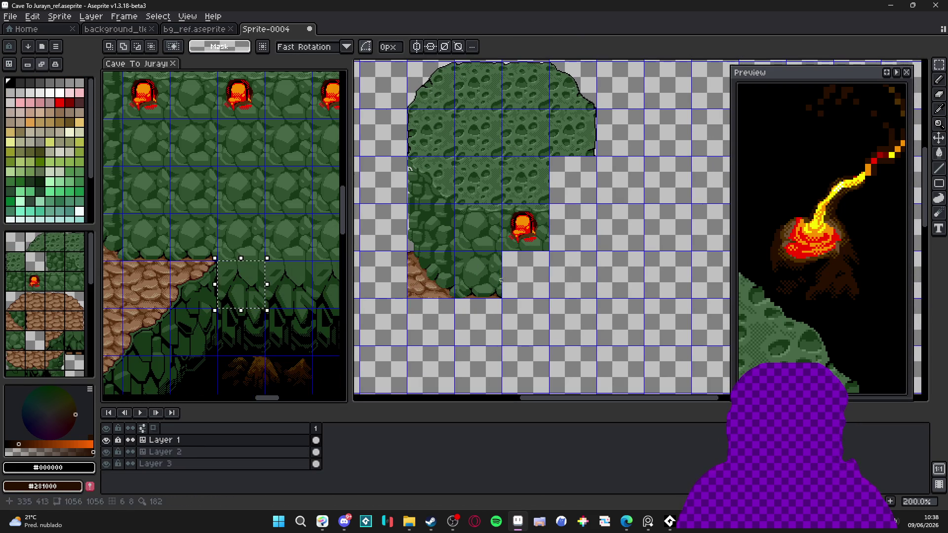
{"action": "left_click", "coordinate": [486, 277]}
{"action": "key", "text": "ctrl+v"}
{"action": "scroll", "coordinate": [613, 245], "scroll_direction": "up", "scroll_amount": 2}
{"action": "scroll", "coordinate": [613, 245], "scroll_direction": "up", "scroll_amount": 1}
{"action": "mouse_move", "coordinate": [613, 245]}
{"action": "left_mouse_down"}
{"action": "mouse_move", "coordinate": [413, 324]}
{"action": "mouse_move", "coordinate": [416, 349]}
{"action": "mouse_move", "coordinate": [404, 218]}
{"action": "left_mouse_up"}
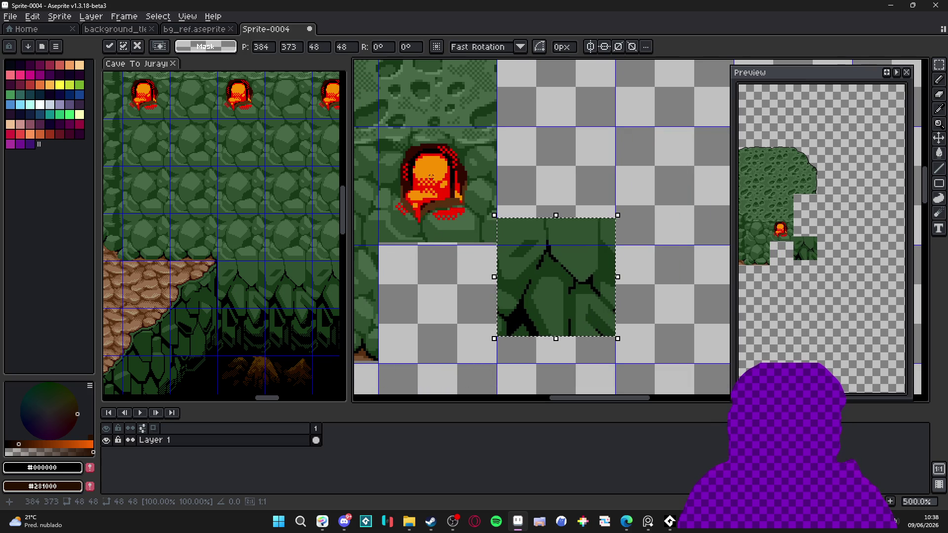
{"action": "mouse_move", "coordinate": [537, 278]}
{"action": "left_mouse_down"}
{"action": "mouse_move", "coordinate": [408, 332]}
{"action": "mouse_move", "coordinate": [421, 306]}
{"action": "left_mouse_up"}
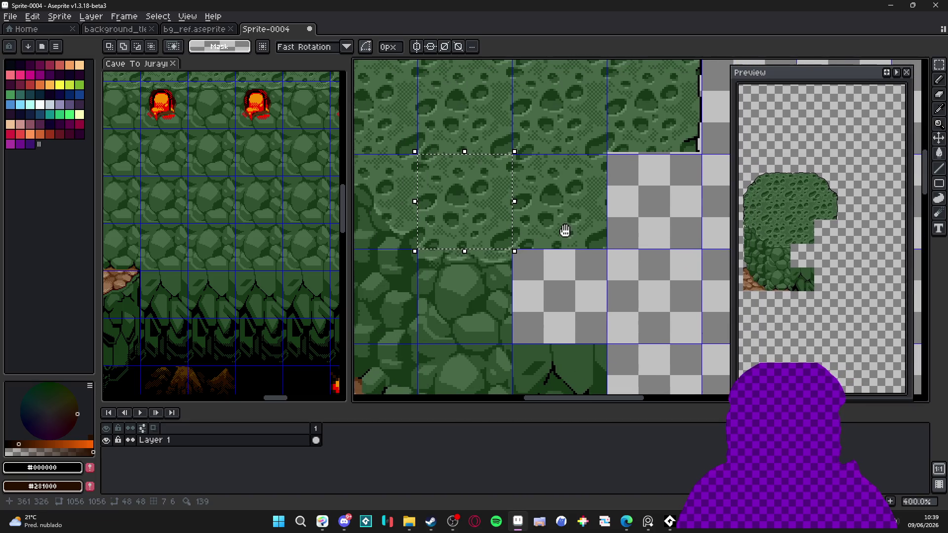
{"action": "left_click_drag", "start_coordinate": [488, 254], "coordinate": [499, 321]}
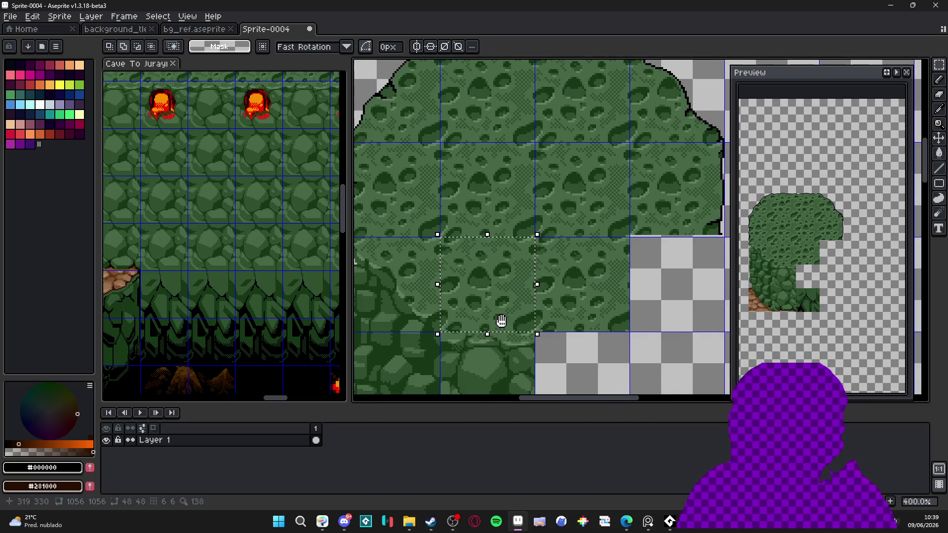
Step: Shift the selected moss tile one cell to the right and commit it
{"action": "left_click", "coordinate": [494, 287]}
{"action": "left_click_drag", "start_coordinate": [482, 283], "coordinate": [570, 283]}
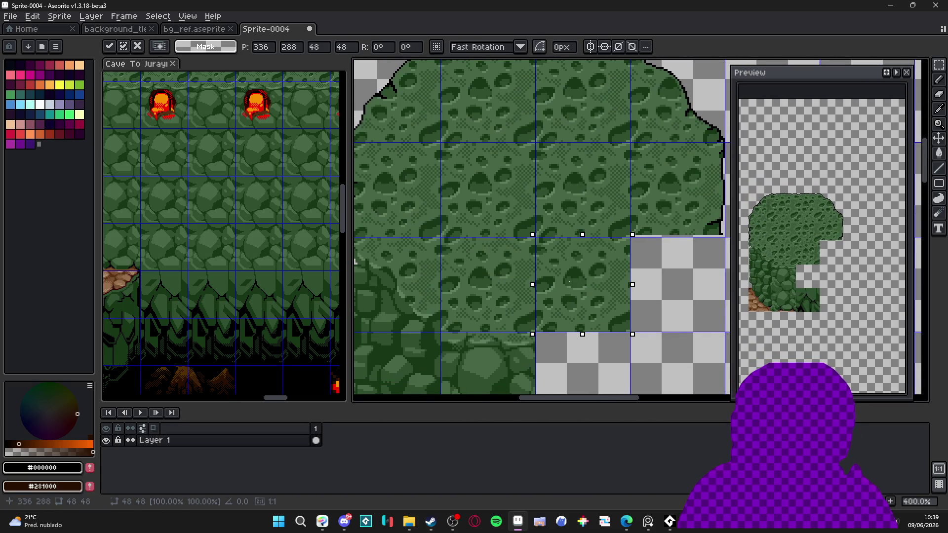
{"action": "key", "text": "Return"}
Step: Compare with the reference sheet, then undo the recently placed moss tiles in Sprite-0004
{"action": "scroll", "coordinate": [222, 269], "scroll_direction": "down", "scroll_amount": 4}
{"action": "left_click", "coordinate": [222, 270]}
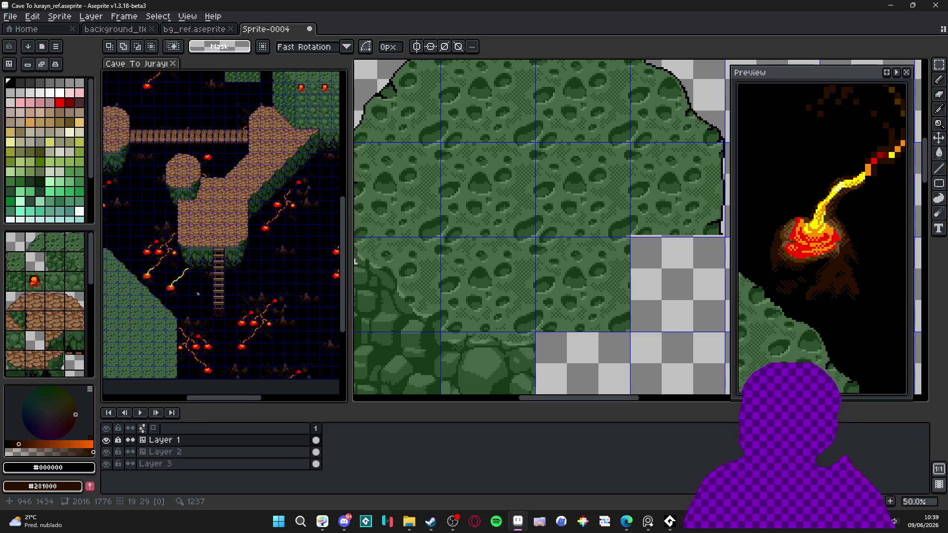
{"action": "scroll", "coordinate": [222, 270], "scroll_direction": "up", "scroll_amount": 5}
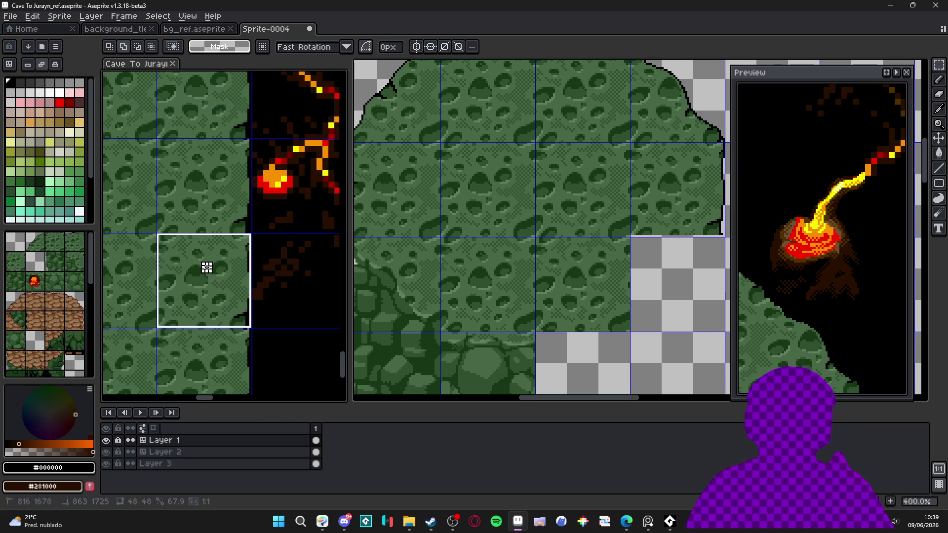
{"action": "left_click", "coordinate": [469, 244]}
{"action": "key", "text": "ctrl+z"}
{"action": "key", "text": "ctrl+z"}
{"action": "key", "text": "ctrl+z"}
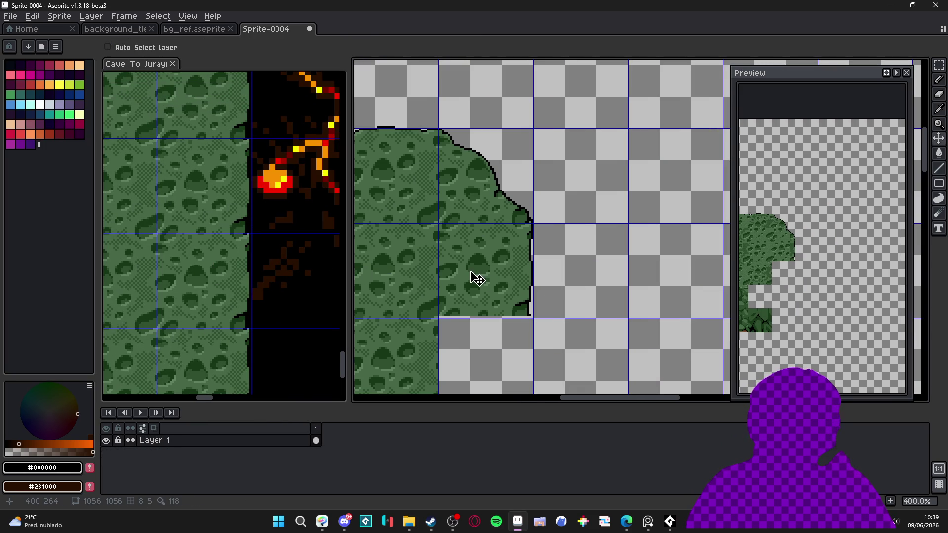
{"action": "key", "text": "ctrl+z"}
Step: Re-paste the moss block fitted against the slope's edge and commit it
{"action": "key", "text": "ctrl+x"}
{"action": "scroll", "coordinate": [476, 275], "scroll_direction": "up", "scroll_amount": 2}
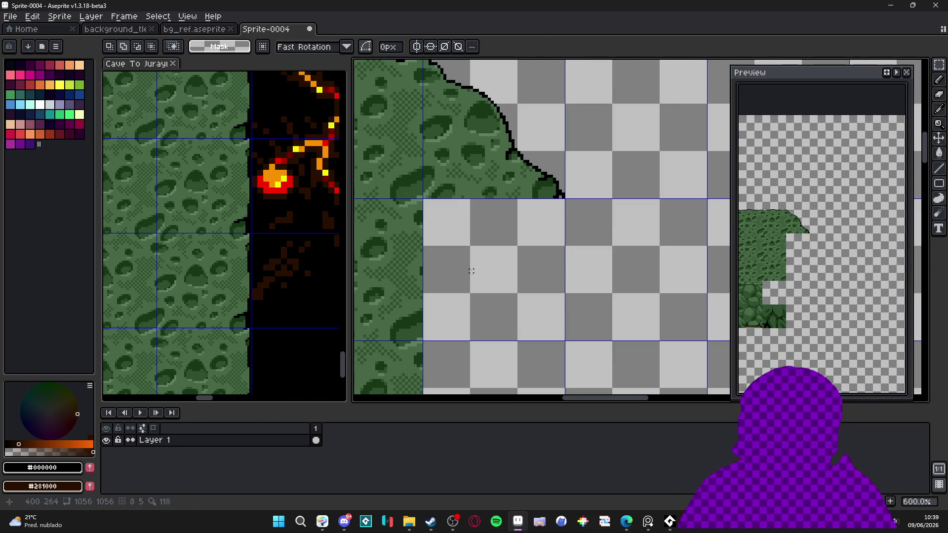
{"action": "key", "text": "ctrl+v"}
{"action": "mouse_move", "coordinate": [580, 275]}
{"action": "left_mouse_down"}
{"action": "mouse_move", "coordinate": [465, 313]}
{"action": "mouse_move", "coordinate": [484, 301]}
{"action": "mouse_move", "coordinate": [487, 309]}
{"action": "left_mouse_up"}
{"action": "key", "text": "Return"}
Step: Switch to the Move Tool and show the tile grid over the canvas
{"action": "scroll", "coordinate": [493, 311], "scroll_direction": "down", "scroll_amount": 3}
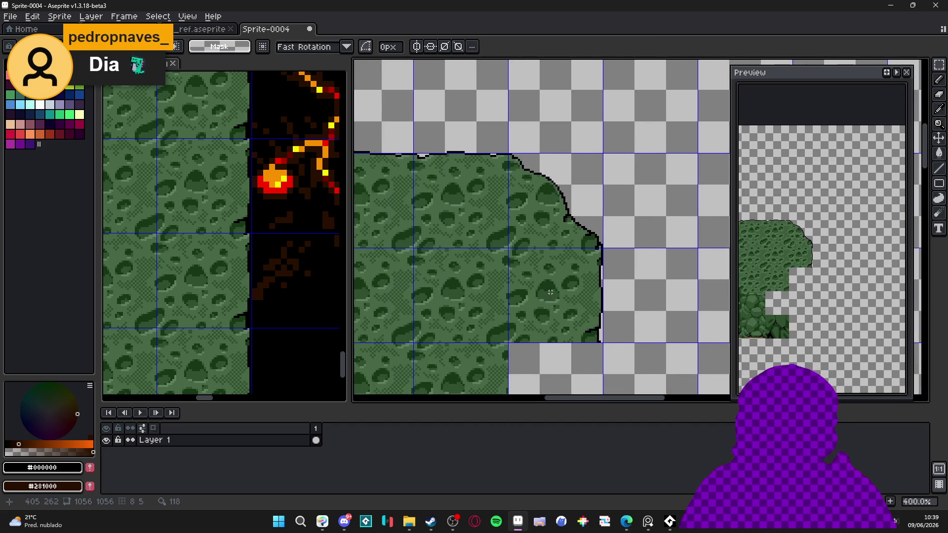
{"action": "scroll", "coordinate": [505, 312], "scroll_direction": "down", "scroll_amount": 1}
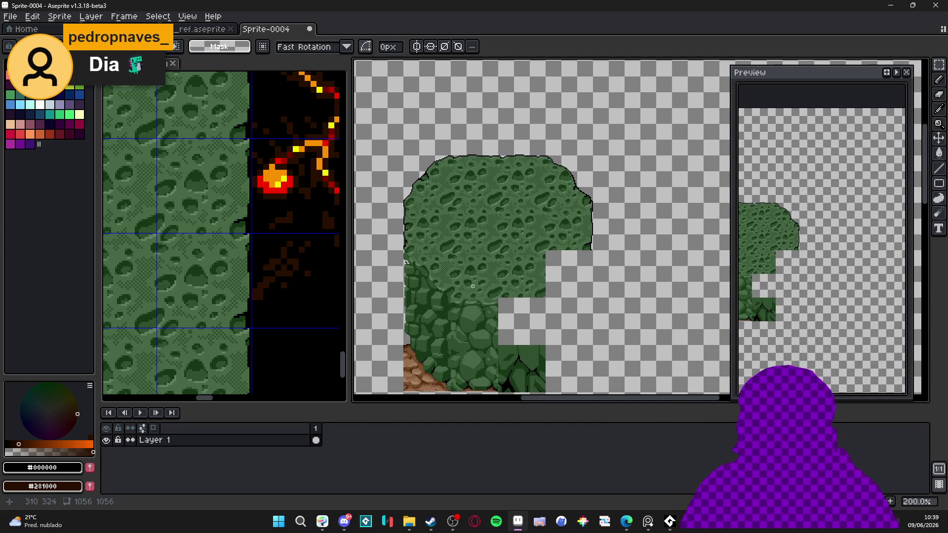
{"action": "scroll", "coordinate": [248, 264], "scroll_direction": "down", "scroll_amount": 2}
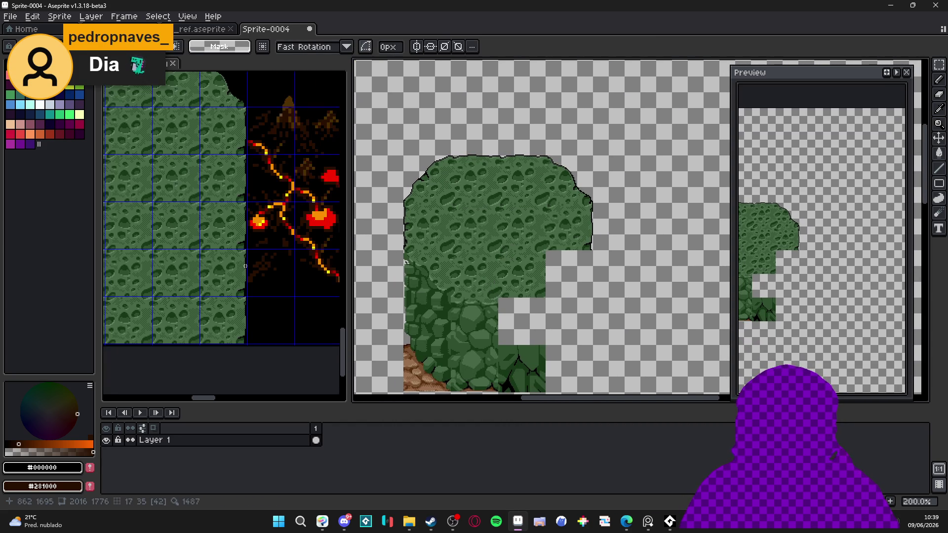
{"action": "scroll", "coordinate": [242, 268], "scroll_direction": "down", "scroll_amount": 2}
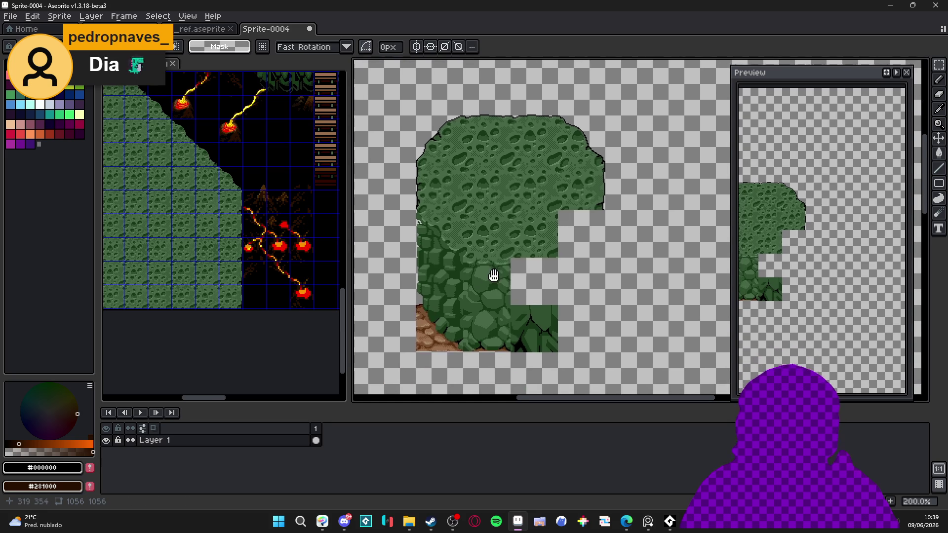
{"action": "scroll", "coordinate": [493, 281], "scroll_direction": "up", "scroll_amount": 1}
{"action": "key", "text": "v"}
{"action": "key", "text": "ctrl+apostrophe"}
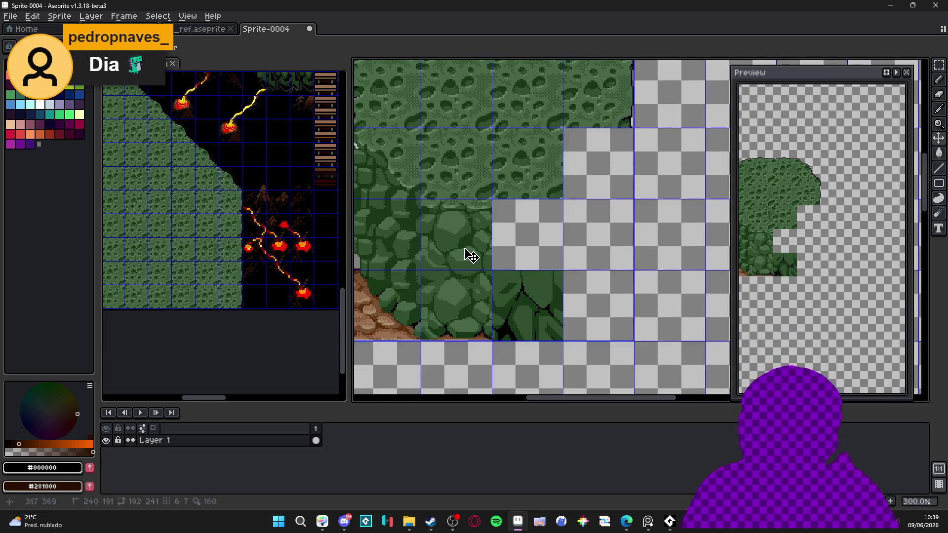
{"action": "scroll", "coordinate": [245, 240], "scroll_direction": "down", "scroll_amount": 3}
Step: Bring the lava vent tiles into view in the reference with the Rectangular Marquee ready
{"action": "mouse_move", "coordinate": [244, 249]}
{"action": "left_mouse_down"}
{"action": "mouse_move", "coordinate": [285, 321]}
{"action": "mouse_move", "coordinate": [211, 290]}
{"action": "mouse_move", "coordinate": [168, 323]}
{"action": "left_mouse_up"}
{"action": "scroll", "coordinate": [167, 323], "scroll_direction": "up", "scroll_amount": 7}
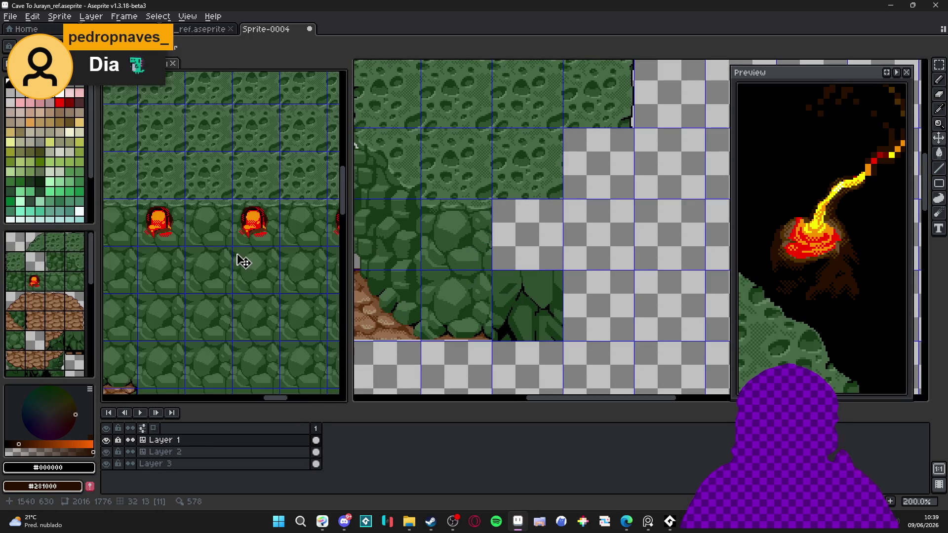
{"action": "key", "text": "m"}
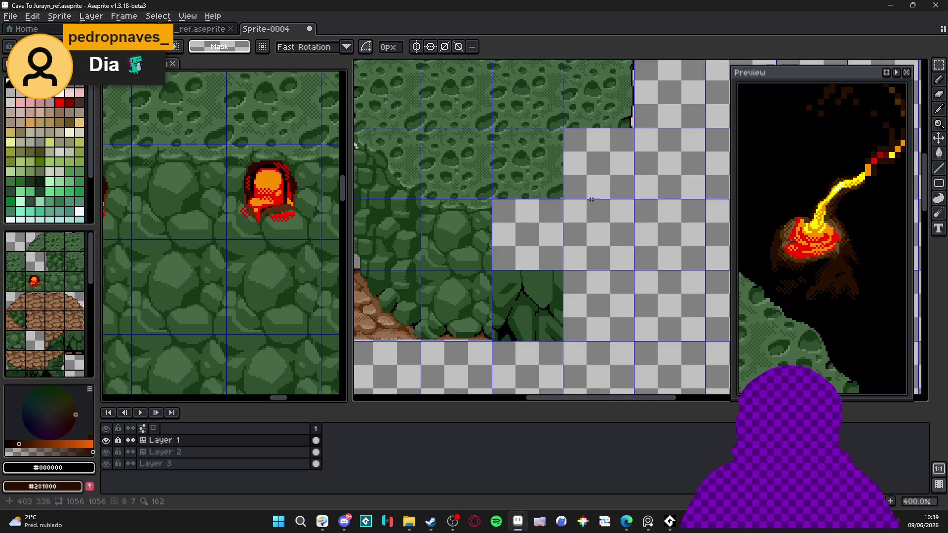
{"action": "scroll", "coordinate": [469, 258], "scroll_direction": "up", "scroll_amount": 2}
Step: Paste the lava vent into Sprite-0004 on the rock below the moss and commit it
{"action": "left_click", "coordinate": [470, 257]}
{"action": "scroll", "coordinate": [542, 232], "scroll_direction": "up", "scroll_amount": 1}
{"action": "key", "text": "ctrl+v"}
{"action": "scroll", "coordinate": [546, 236], "scroll_direction": "up", "scroll_amount": 1}
{"action": "left_click_drag", "start_coordinate": [603, 250], "coordinate": [526, 266]}
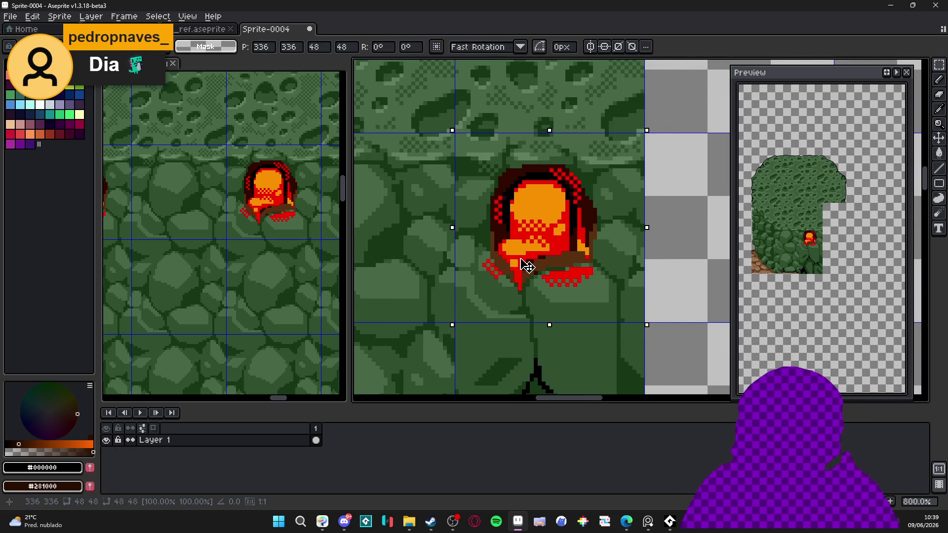
{"action": "key", "text": "Return"}
{"action": "scroll", "coordinate": [521, 257], "scroll_direction": "down", "scroll_amount": 5}
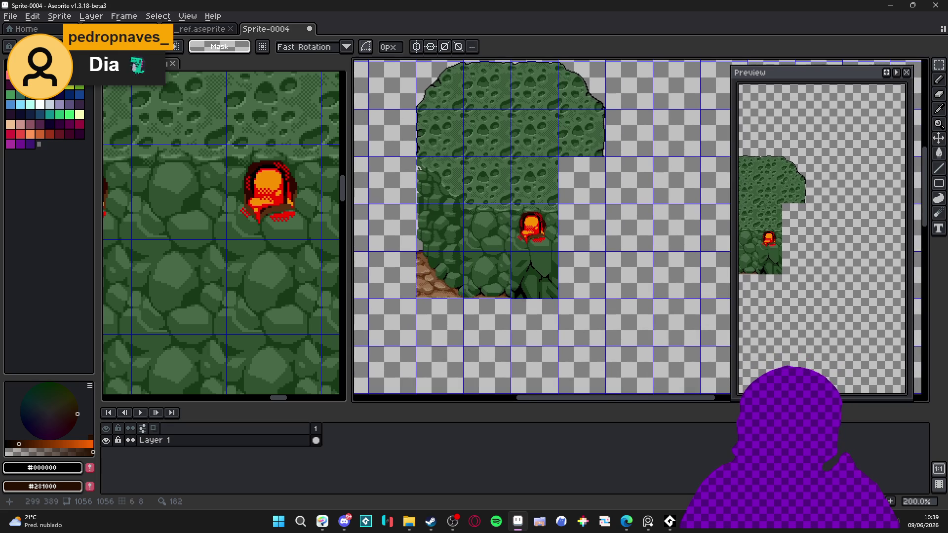
{"action": "scroll", "coordinate": [256, 247], "scroll_direction": "down", "scroll_amount": 1}
{"action": "left_click_drag", "start_coordinate": [276, 435], "coordinate": [256, 305]}
Step: Paste a dark cliff-face tile from the reference directly below the lava vent and commit it
{"action": "scroll", "coordinate": [256, 305], "scroll_direction": "up", "scroll_amount": 1}
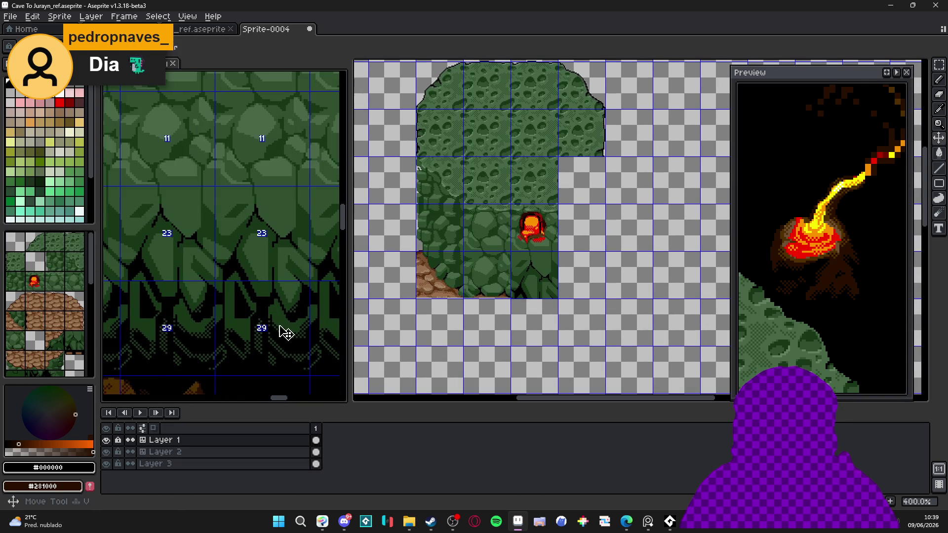
{"action": "left_click", "coordinate": [284, 331]}
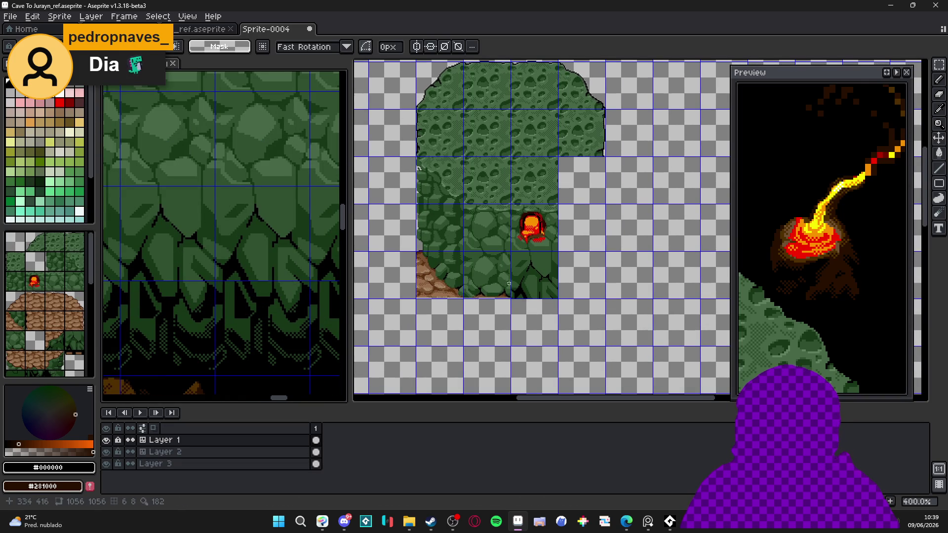
{"action": "scroll", "coordinate": [531, 290], "scroll_direction": "up", "scroll_amount": 2}
{"action": "left_click", "coordinate": [537, 290]}
{"action": "key", "text": "ctrl+v"}
{"action": "mouse_move", "coordinate": [641, 242]}
{"action": "left_mouse_down"}
{"action": "mouse_move", "coordinate": [535, 371]}
{"action": "mouse_move", "coordinate": [557, 377]}
{"action": "mouse_move", "coordinate": [554, 345]}
{"action": "mouse_move", "coordinate": [562, 344]}
{"action": "left_mouse_up"}
{"action": "scroll", "coordinate": [567, 349], "scroll_direction": "up", "scroll_amount": 2}
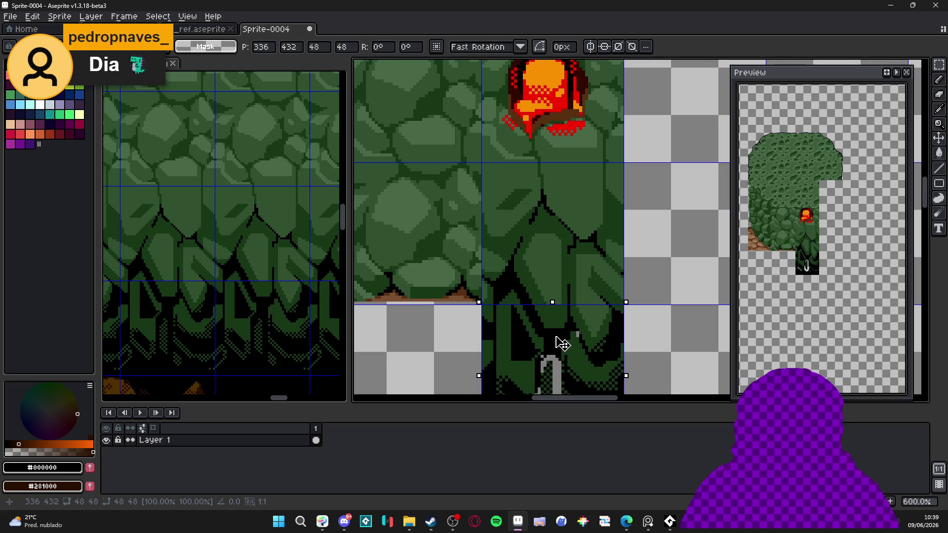
{"action": "scroll", "coordinate": [563, 359], "scroll_direction": "down", "scroll_amount": 1}
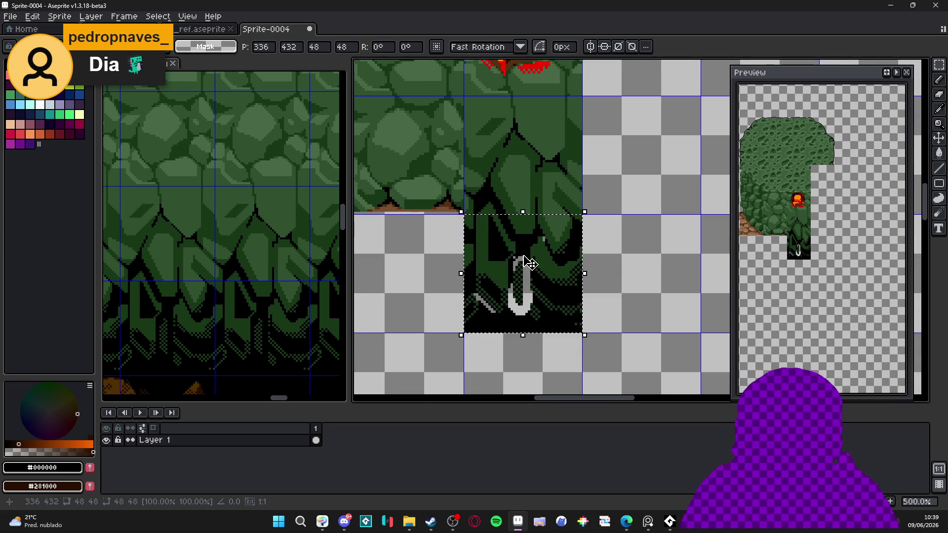
{"action": "key", "text": "Return"}
{"action": "scroll", "coordinate": [533, 319], "scroll_direction": "down", "scroll_amount": 3}
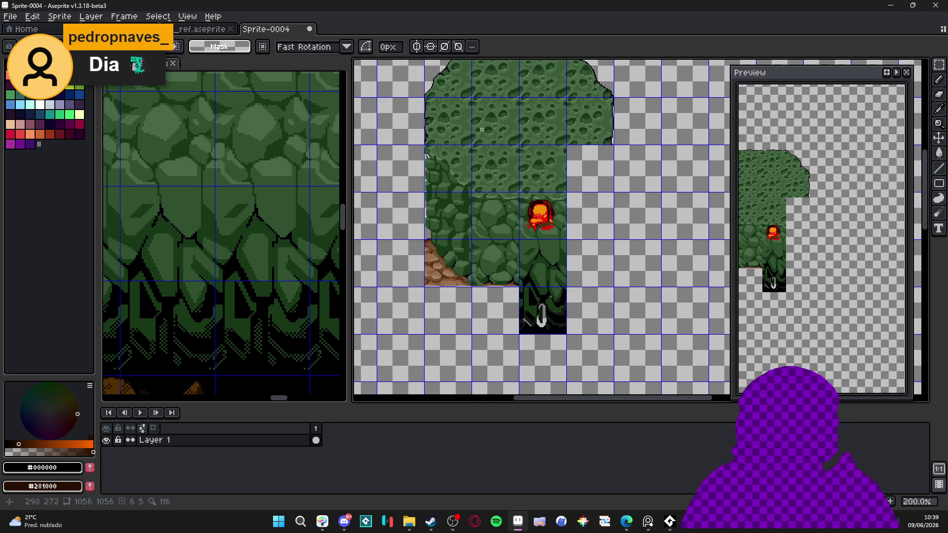
{"action": "left_click_drag", "start_coordinate": [481, 132], "coordinate": [478, 229]}
{"action": "scroll", "coordinate": [442, 318], "scroll_direction": "up", "scroll_amount": 2}
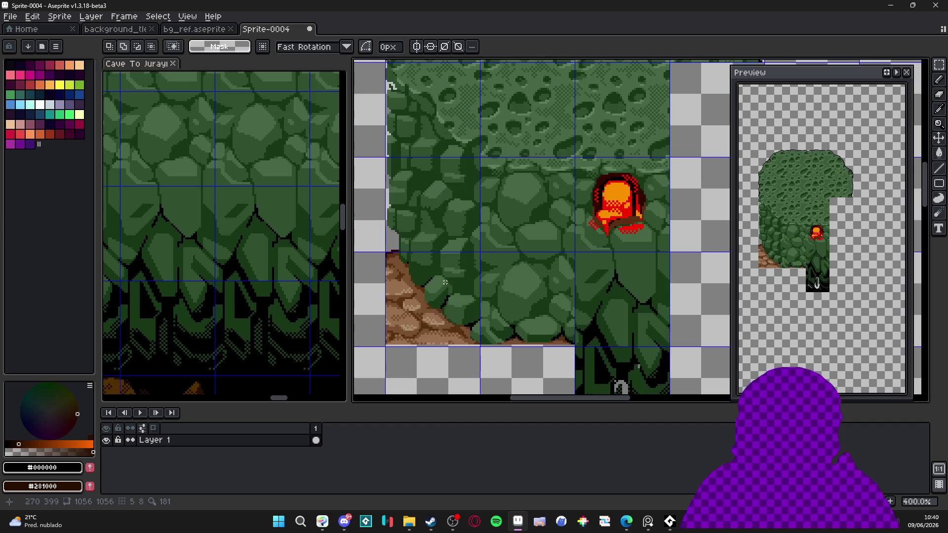
{"action": "left_click_drag", "start_coordinate": [390, 254], "coordinate": [476, 343]}
{"action": "key", "text": "Delete"}
{"action": "left_click_drag", "start_coordinate": [481, 252], "coordinate": [573, 345]}
{"action": "key", "text": "Delete"}
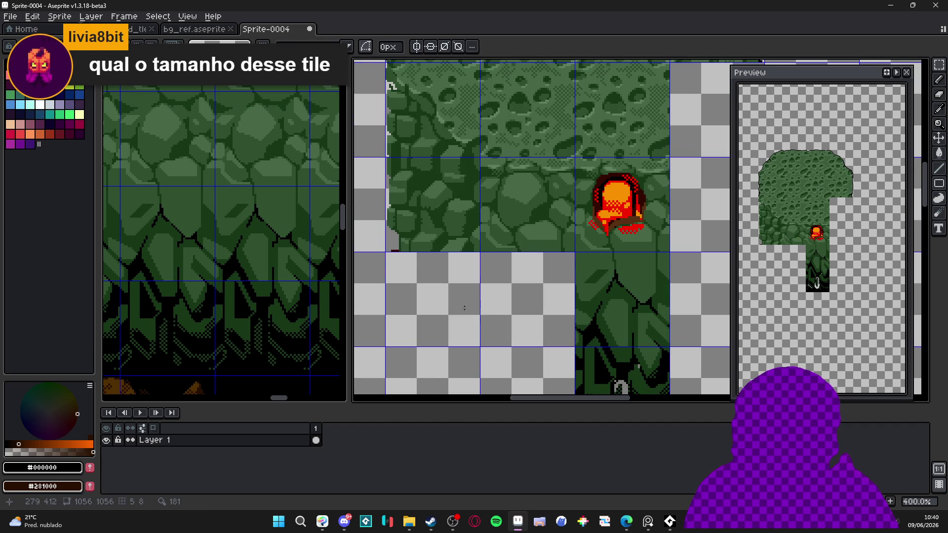
{"action": "scroll", "coordinate": [296, 212], "scroll_direction": "down", "scroll_amount": 2}
{"action": "scroll", "coordinate": [302, 233], "scroll_direction": "down", "scroll_amount": 2}
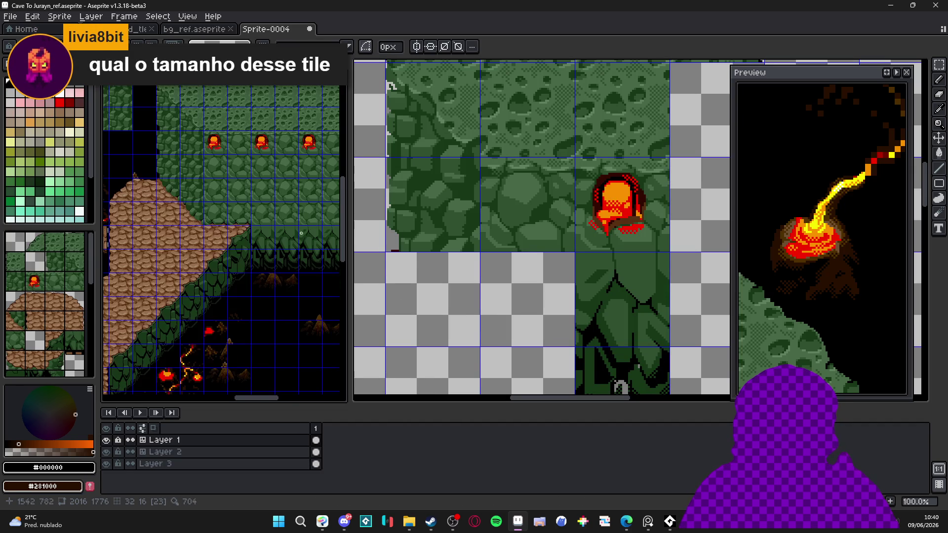
{"action": "scroll", "coordinate": [208, 210], "scroll_direction": "up", "scroll_amount": 2}
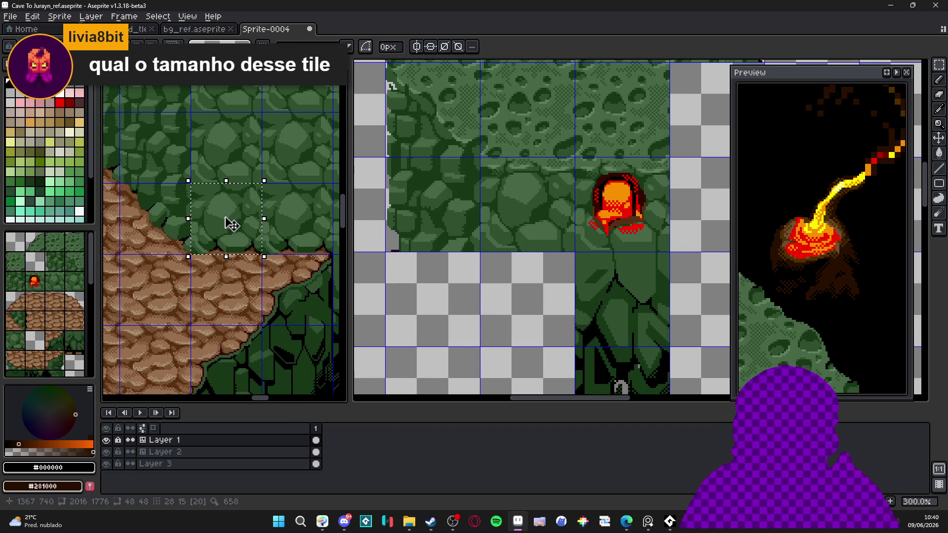
{"action": "key", "text": "v"}
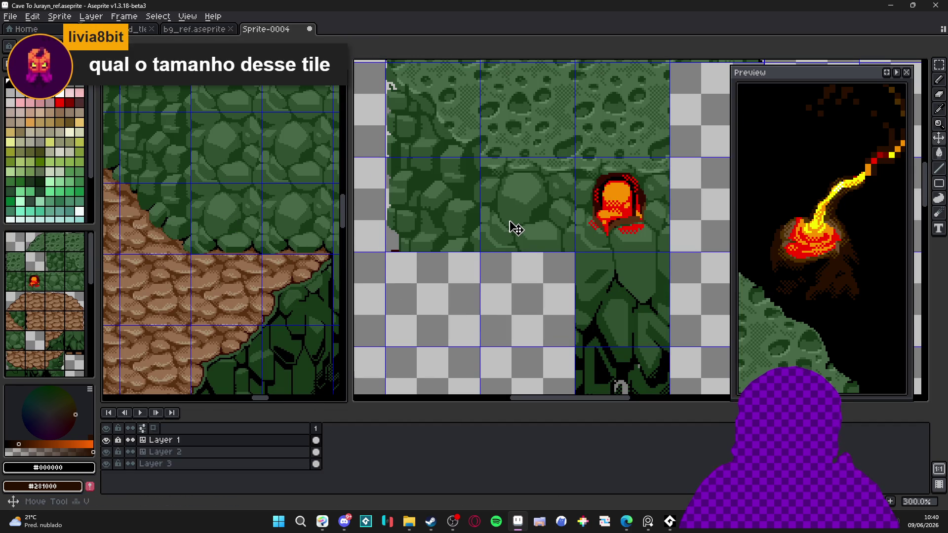
{"action": "left_click_drag", "start_coordinate": [432, 216], "coordinate": [441, 292]}
{"action": "scroll", "coordinate": [444, 289], "scroll_direction": "down", "scroll_amount": 1}
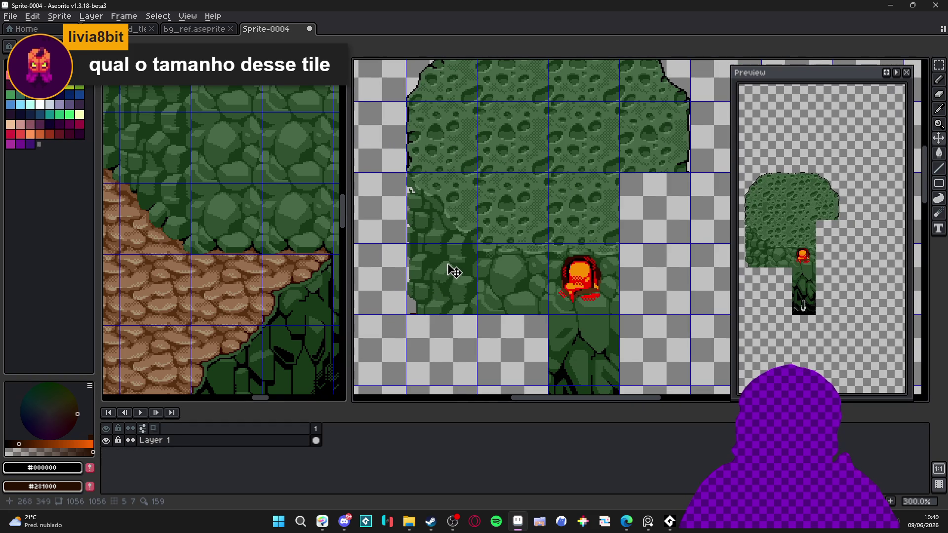
{"action": "scroll", "coordinate": [454, 272], "scroll_direction": "down", "scroll_amount": 1}
{"action": "scroll", "coordinate": [495, 146], "scroll_direction": "up", "scroll_amount": 1}
{"action": "scroll", "coordinate": [487, 111], "scroll_direction": "up", "scroll_amount": 2}
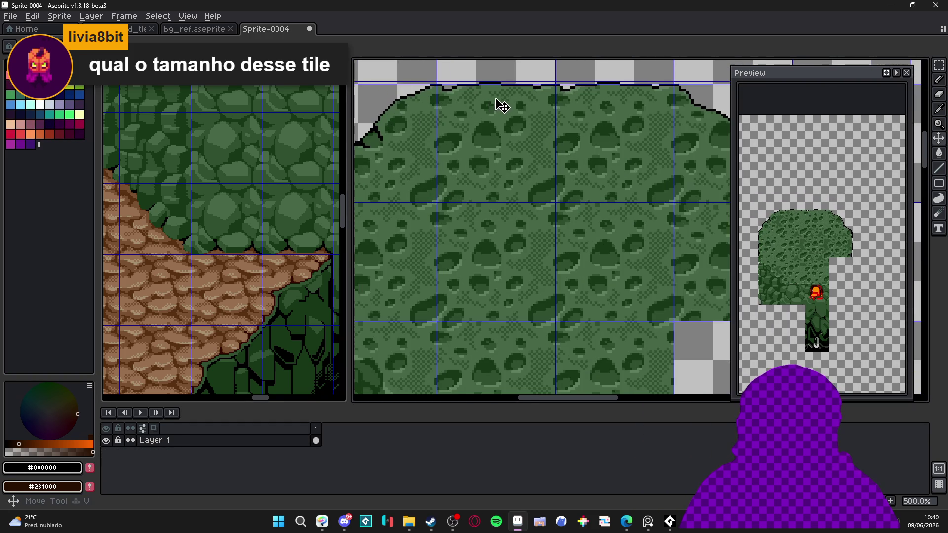
{"action": "scroll", "coordinate": [494, 148], "scroll_direction": "down", "scroll_amount": 2}
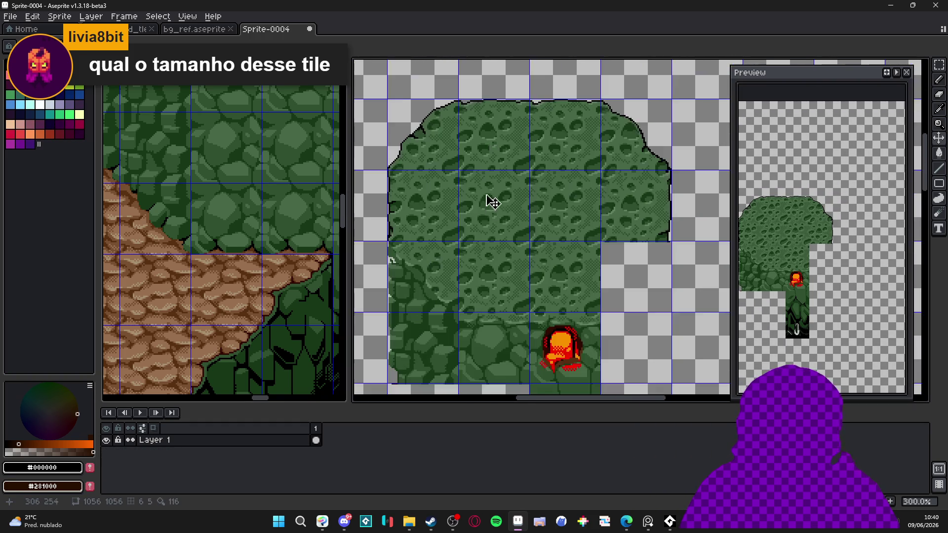
{"action": "left_click_drag", "start_coordinate": [491, 186], "coordinate": [489, 163]}
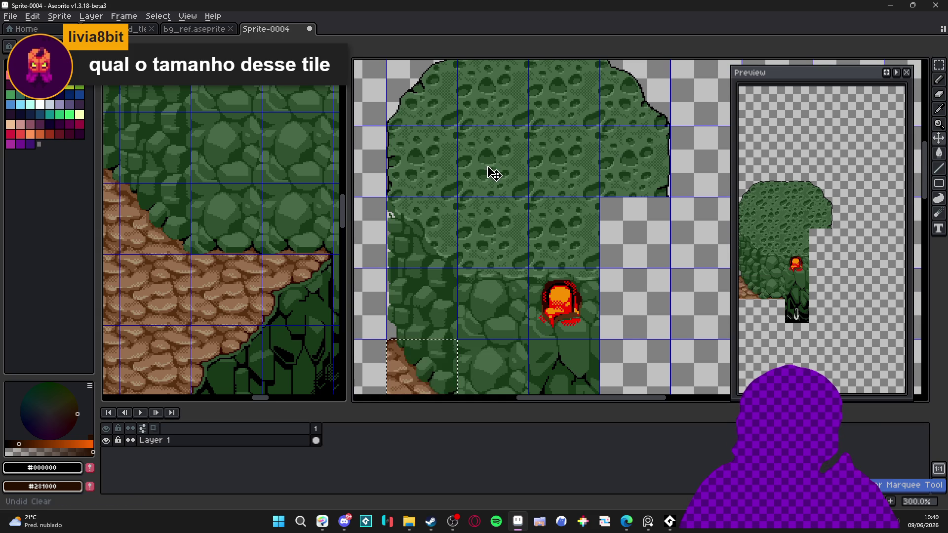
{"action": "scroll", "coordinate": [466, 202], "scroll_direction": "down", "scroll_amount": 1}
{"action": "scroll", "coordinate": [465, 202], "scroll_direction": "up", "scroll_amount": 1}
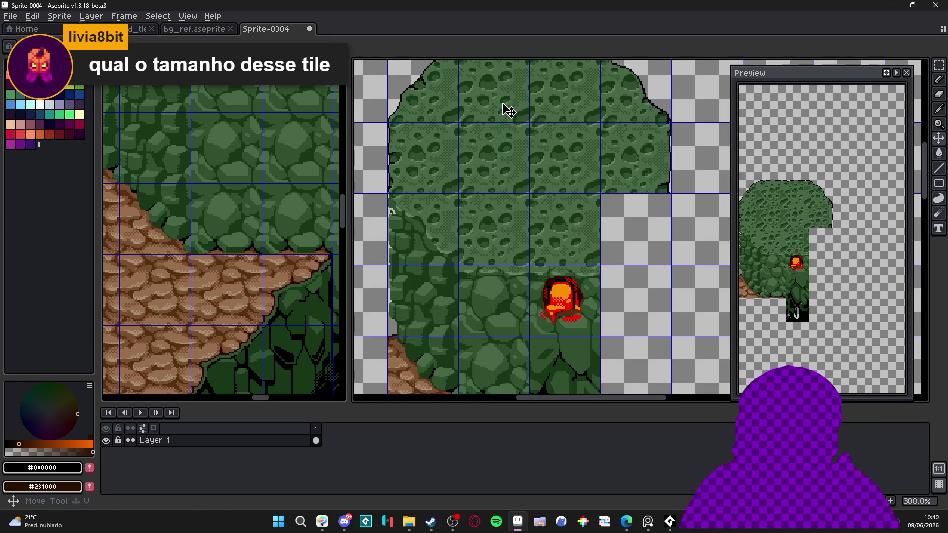
{"action": "key", "text": "ctrl+z"}
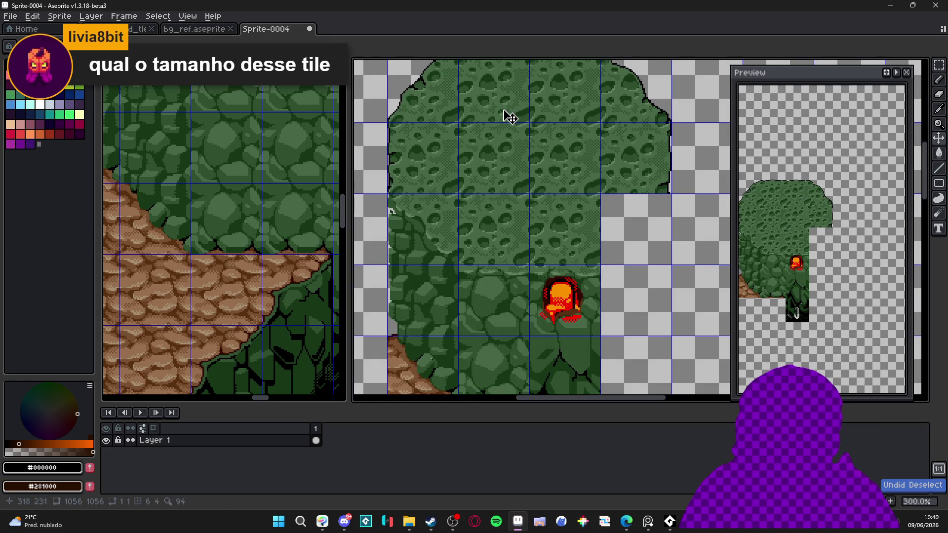
{"action": "scroll", "coordinate": [506, 115], "scroll_direction": "up", "scroll_amount": 3}
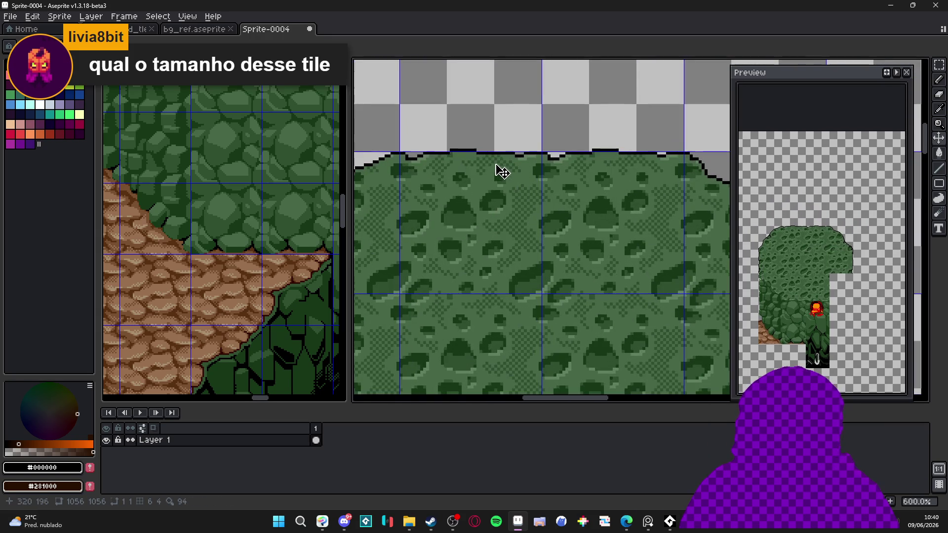
{"action": "scroll", "coordinate": [499, 171], "scroll_direction": "down", "scroll_amount": 4}
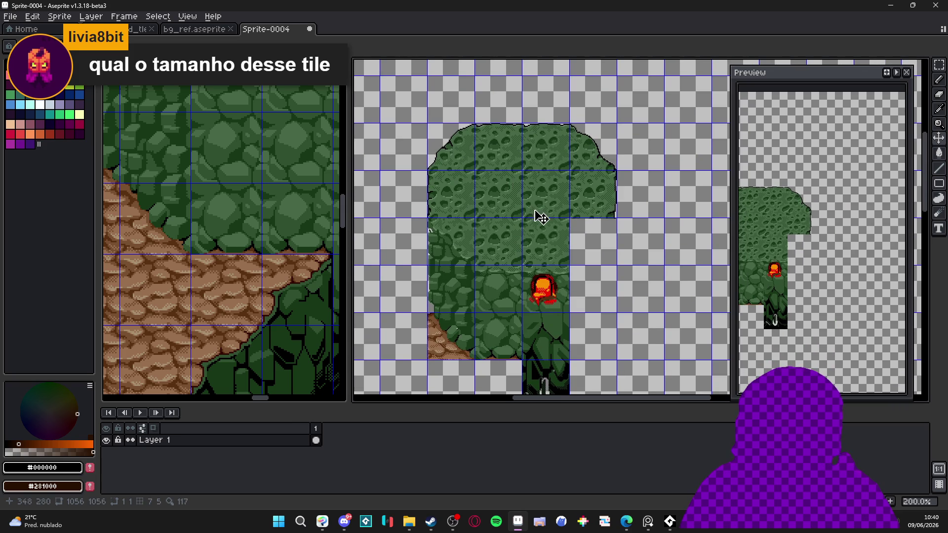
{"action": "left_click_drag", "start_coordinate": [545, 257], "coordinate": [543, 214]}
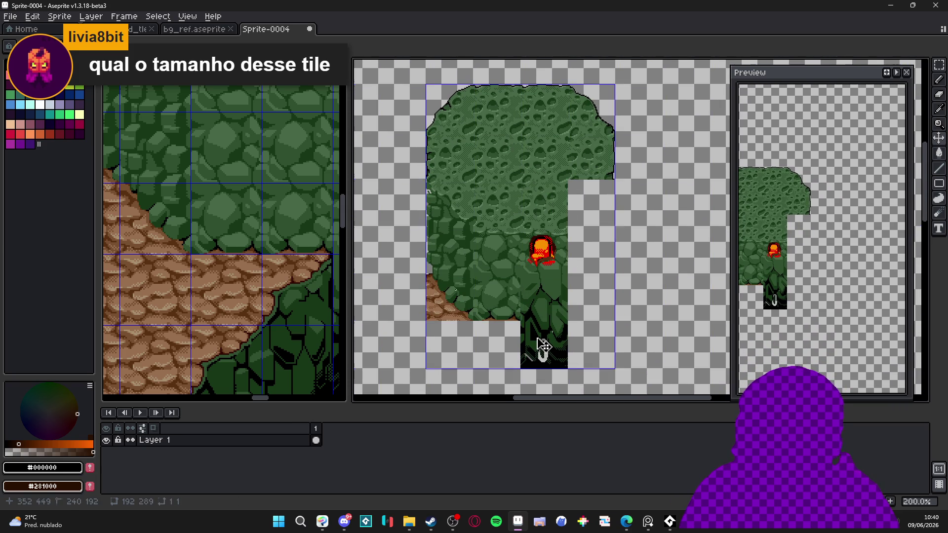
{"action": "scroll", "coordinate": [542, 344], "scroll_direction": "up", "scroll_amount": 1}
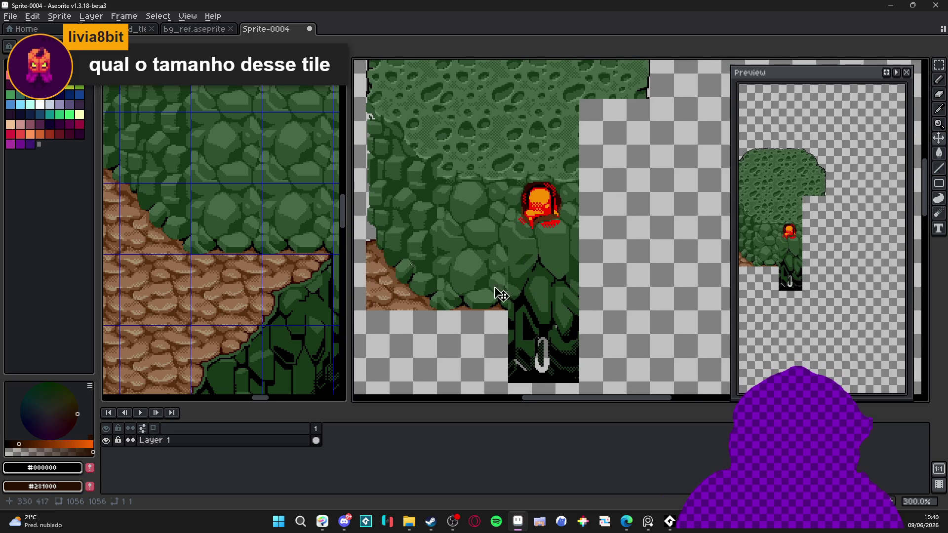
Step: With the tile grid shown, marquee and delete a two-tile block of the sprite
{"action": "left_click_drag", "start_coordinate": [439, 254], "coordinate": [485, 308]}
{"action": "key", "text": "ctrl+apostrophe"}
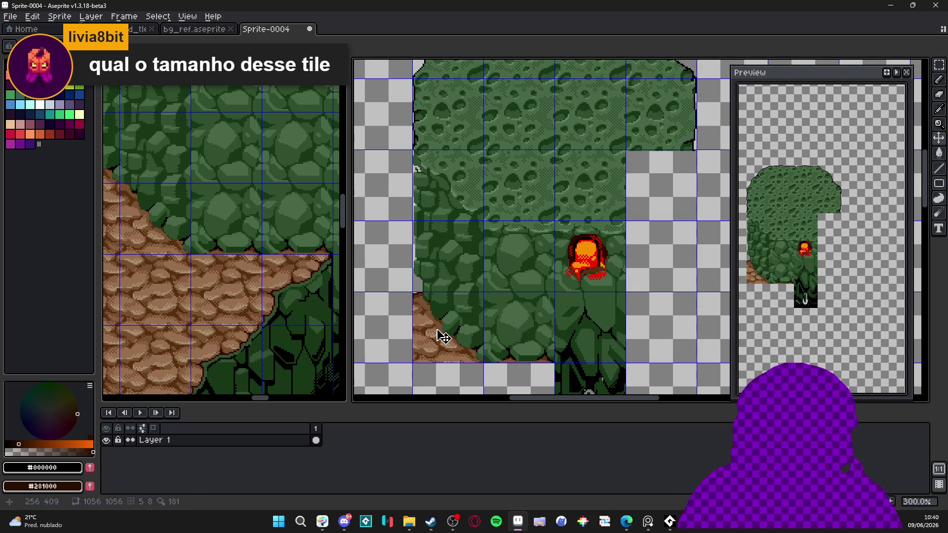
{"action": "key", "text": "m"}
{"action": "left_click_drag", "start_coordinate": [444, 276], "coordinate": [360, 375]}
{"action": "left_click_drag", "start_coordinate": [586, 207], "coordinate": [594, 269]}
{"action": "key", "text": "Delete"}
Step: Delete the top-right tile and the lower rock tiles
{"action": "left_click_drag", "start_coordinate": [570, 141], "coordinate": [572, 148]}
{"action": "key", "text": "Delete"}
{"action": "scroll", "coordinate": [570, 148], "scroll_direction": "down", "scroll_amount": 3}
{"action": "scroll", "coordinate": [600, 160], "scroll_direction": "down", "scroll_amount": 2}
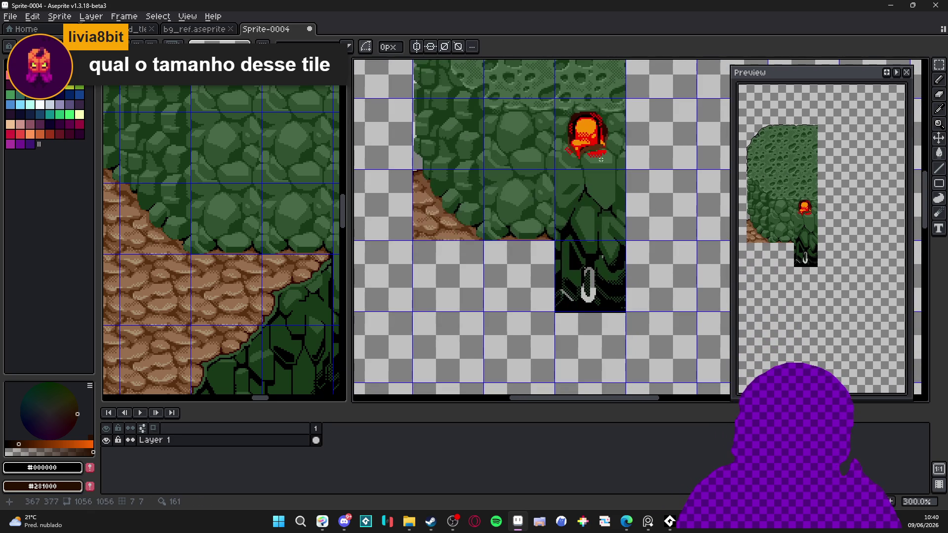
{"action": "mouse_move", "coordinate": [605, 133]}
{"action": "left_mouse_down"}
{"action": "mouse_move", "coordinate": [599, 127]}
{"action": "mouse_move", "coordinate": [470, 211]}
{"action": "mouse_move", "coordinate": [451, 207]}
{"action": "mouse_move", "coordinate": [602, 213]}
{"action": "left_mouse_up"}
{"action": "scroll", "coordinate": [454, 268], "scroll_direction": "up", "scroll_amount": 2}
{"action": "key", "text": "Delete"}
{"action": "key", "text": "Delete"}
Step: Remove the remaining cratered moss tiles so the canvas is empty
{"action": "scroll", "coordinate": [537, 255], "scroll_direction": "up", "scroll_amount": 2}
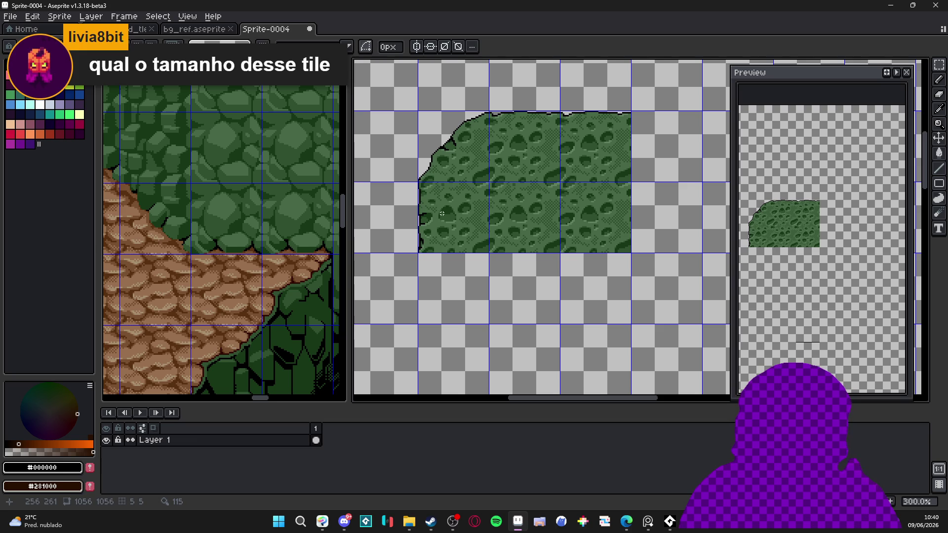
{"action": "left_click_drag", "start_coordinate": [441, 213], "coordinate": [468, 202]}
{"action": "key", "text": "ctrl+z"}
{"action": "key", "text": "ctrl+z"}
{"action": "key", "text": "ctrl+z"}
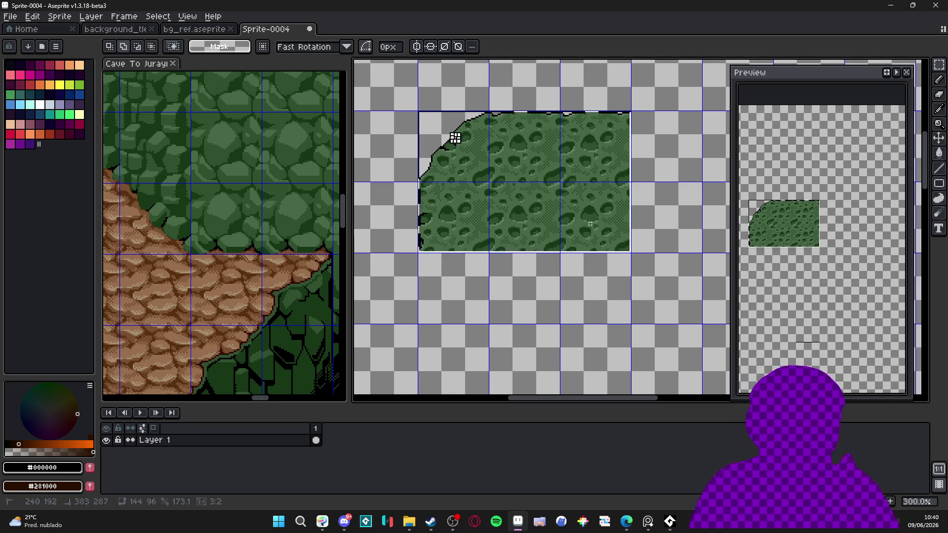
{"action": "scroll", "coordinate": [531, 241], "scroll_direction": "down", "scroll_amount": 2}
{"action": "scroll", "coordinate": [531, 242], "scroll_direction": "up", "scroll_amount": 1}
{"action": "left_click_drag", "start_coordinate": [531, 241], "coordinate": [489, 234]}
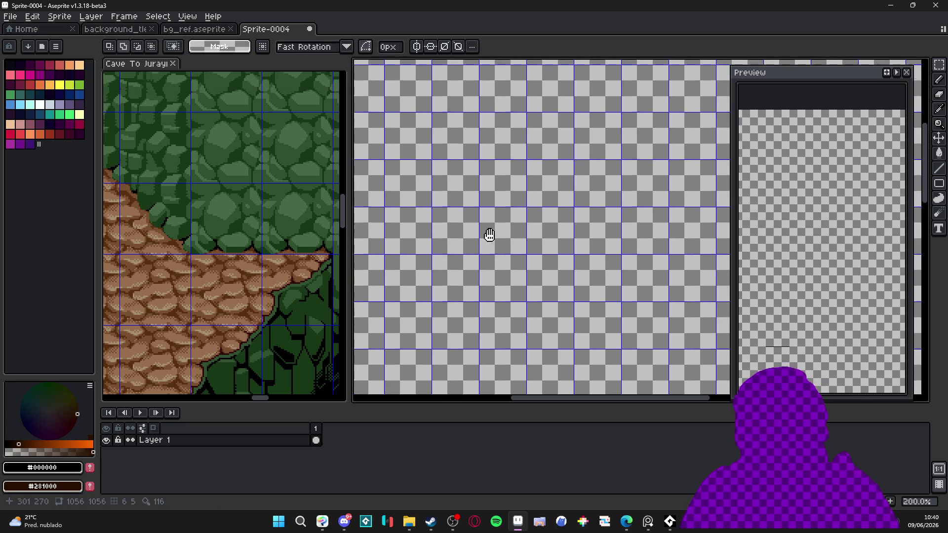
Step: Select and copy a 2x2 block of cratered moss tiles in the Cave To Jurayn reference
{"action": "left_click", "coordinate": [232, 205]}
{"action": "scroll", "coordinate": [270, 224], "scroll_direction": "up", "scroll_amount": 3}
{"action": "left_click_drag", "start_coordinate": [220, 207], "coordinate": [245, 263]}
{"action": "scroll", "coordinate": [261, 237], "scroll_direction": "up", "scroll_amount": 5}
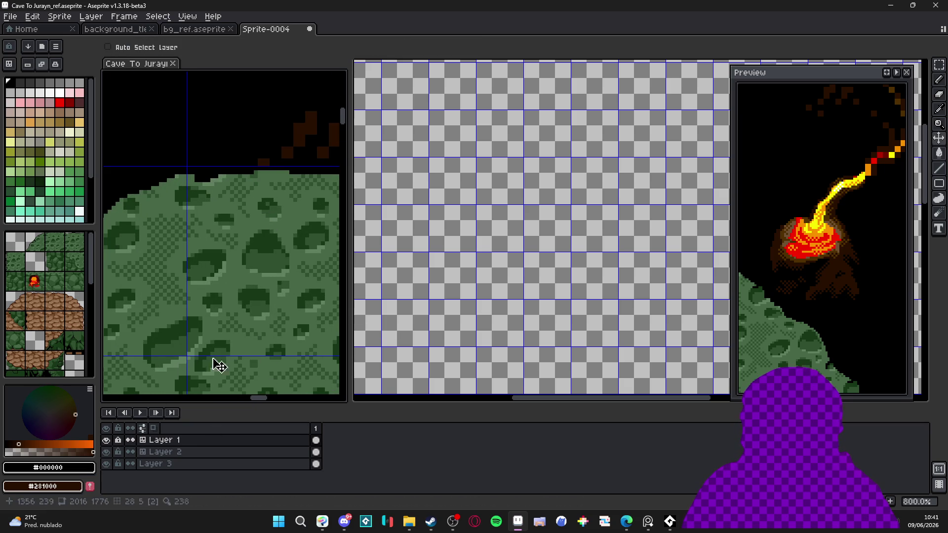
{"action": "left_click", "coordinate": [247, 232]}
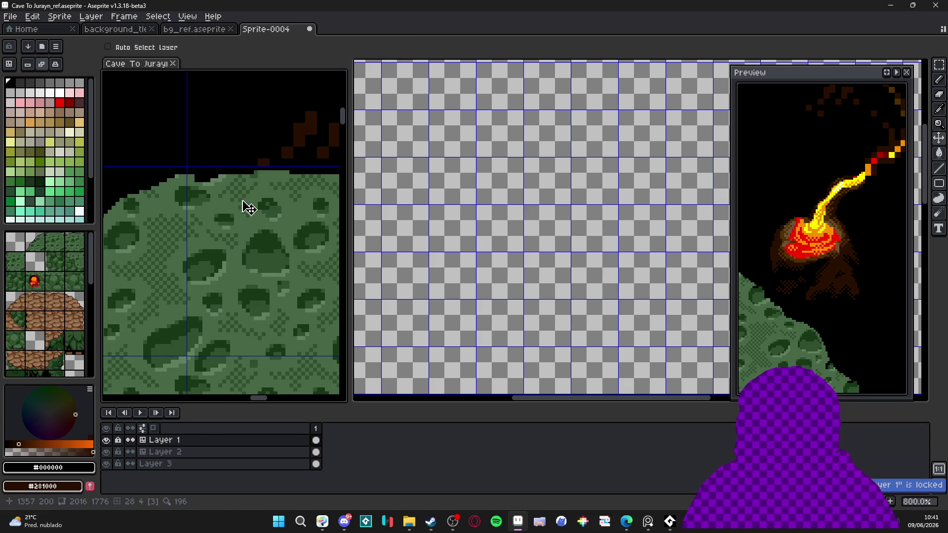
{"action": "key", "text": "m"}
{"action": "scroll", "coordinate": [244, 223], "scroll_direction": "down", "scroll_amount": 2}
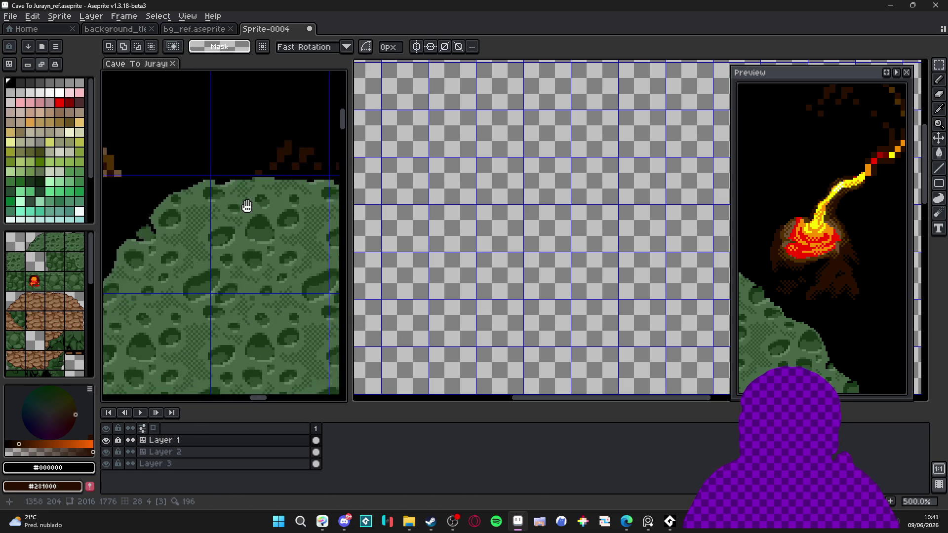
{"action": "scroll", "coordinate": [186, 182], "scroll_direction": "down", "scroll_amount": 2}
{"action": "left_click_drag", "start_coordinate": [185, 192], "coordinate": [237, 257]}
{"action": "key", "text": "ctrl+c"}
Step: Paste the moss block into Sprite-0004 and place it on the grid
{"action": "scroll", "coordinate": [472, 243], "scroll_direction": "up", "scroll_amount": 1}
{"action": "key", "text": "ctrl+v"}
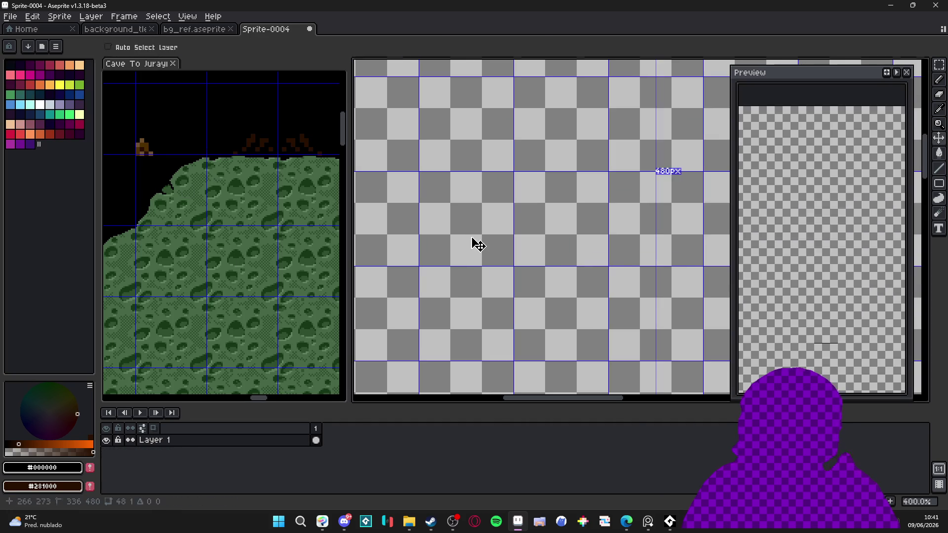
{"action": "mouse_move", "coordinate": [578, 244]}
{"action": "left_mouse_down"}
{"action": "mouse_move", "coordinate": [457, 264]}
{"action": "mouse_move", "coordinate": [486, 224]}
{"action": "left_mouse_up"}
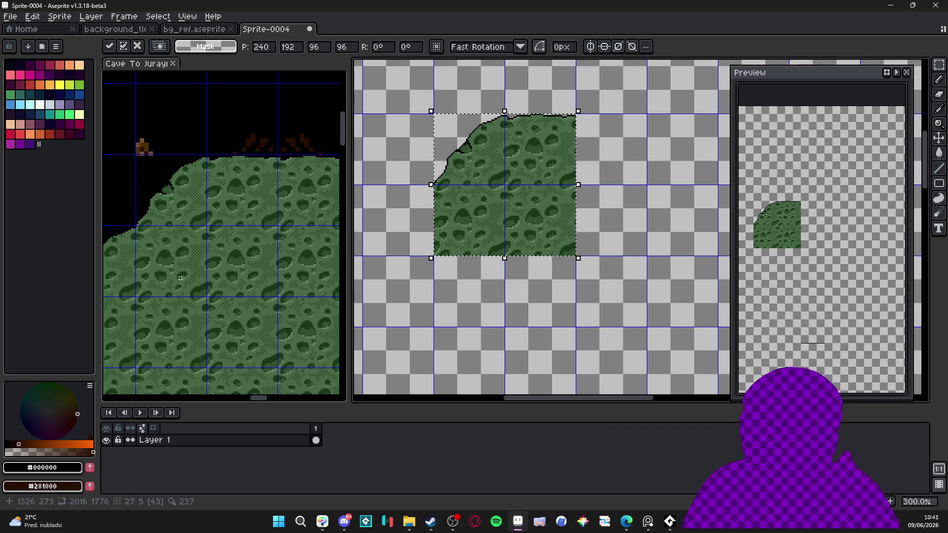
{"action": "scroll", "coordinate": [187, 271], "scroll_direction": "down", "scroll_amount": 1}
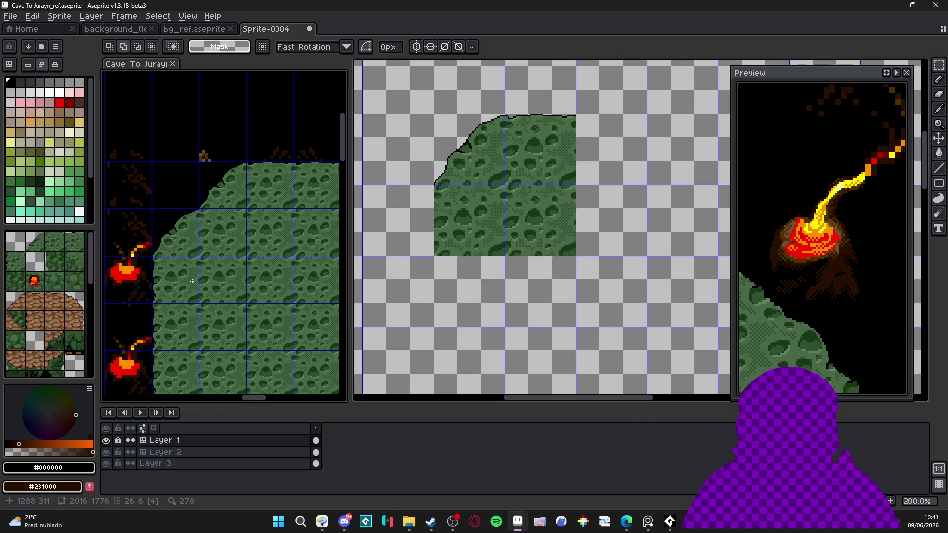
Step: Add a single moss tile below the block's left column and erase the block's lower-left tile
{"action": "key", "text": "ctrl+t"}
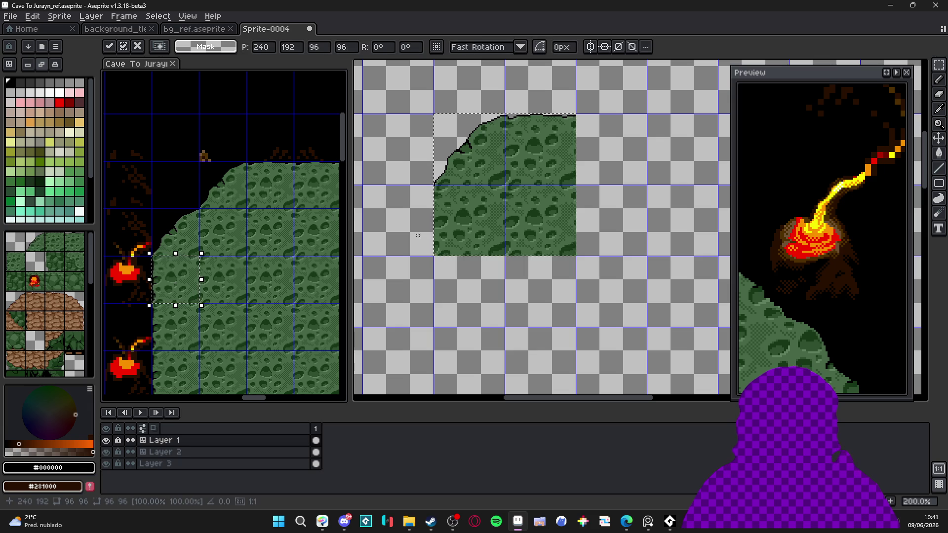
{"action": "left_click", "coordinate": [462, 237]}
{"action": "key", "text": "ctrl+v"}
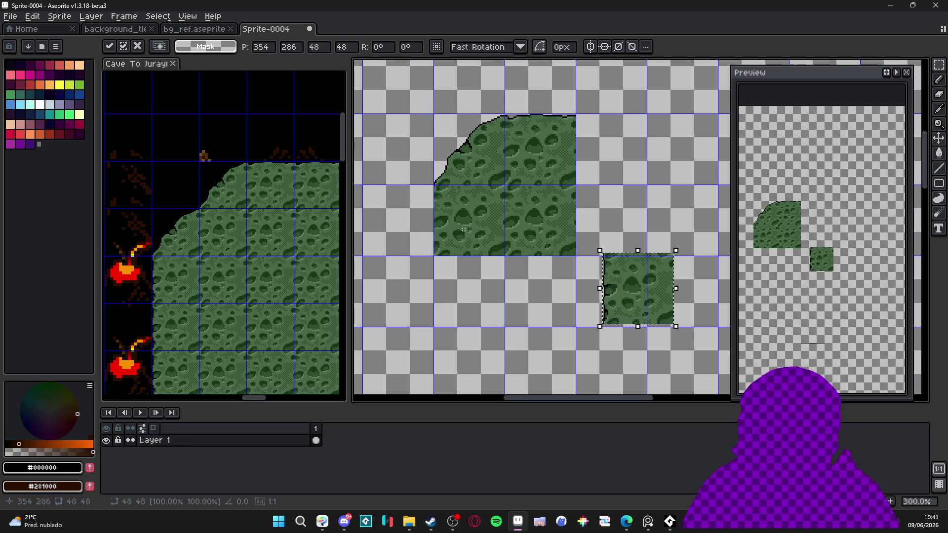
{"action": "left_click_drag", "start_coordinate": [644, 308], "coordinate": [486, 312]}
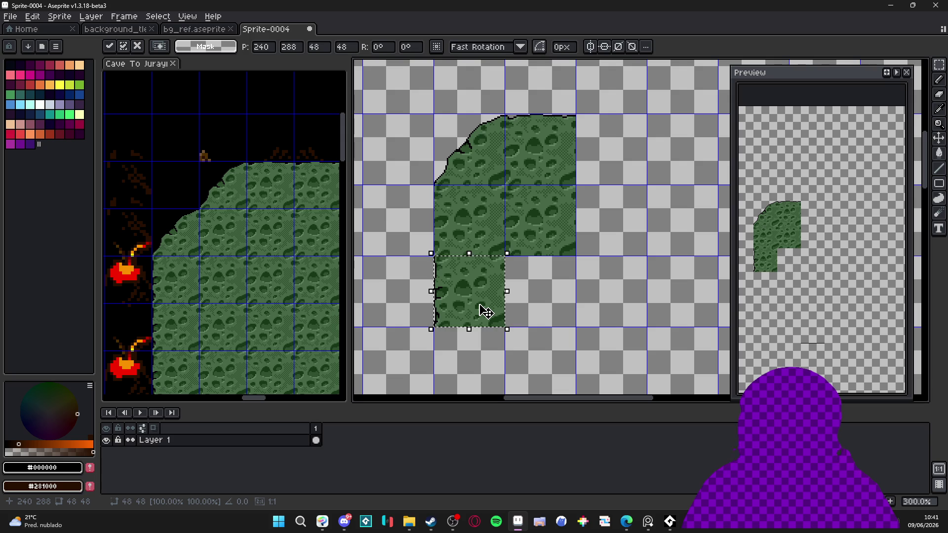
{"action": "left_click", "coordinate": [465, 227]}
{"action": "left_click", "coordinate": [466, 223]}
{"action": "key", "text": "Delete"}
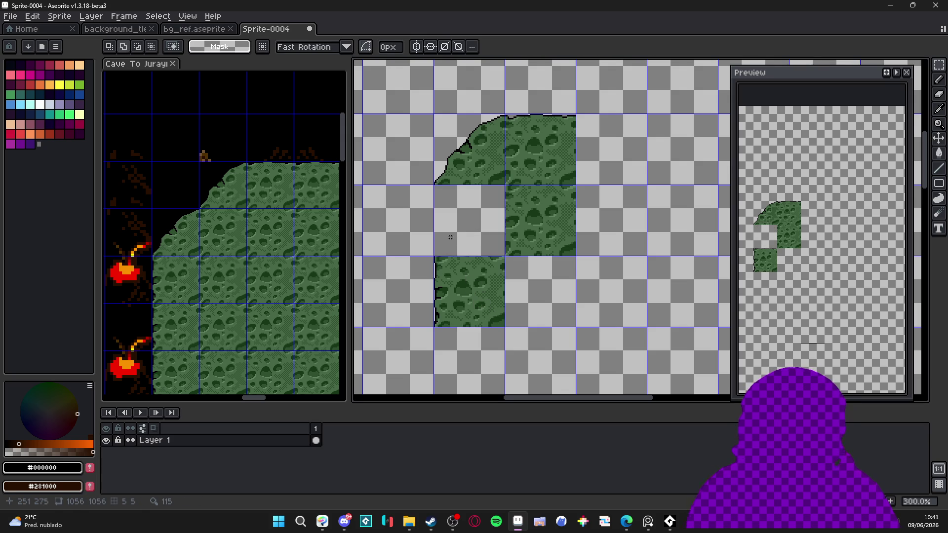
Step: Paste a moss tile into the cleared gap in Sprite-0004
{"action": "scroll", "coordinate": [448, 267], "scroll_direction": "up", "scroll_amount": 1}
{"action": "key", "text": "ctrl+v"}
{"action": "mouse_move", "coordinate": [571, 275]}
{"action": "left_mouse_down"}
{"action": "mouse_move", "coordinate": [476, 207]}
{"action": "mouse_move", "coordinate": [485, 212]}
{"action": "left_mouse_up"}
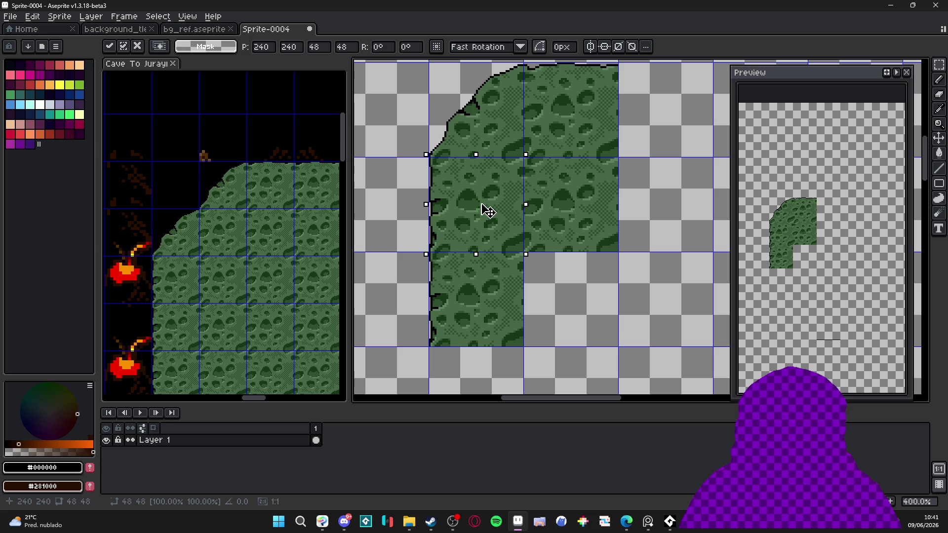
{"action": "key", "text": "Return"}
Step: Clear the lower-left tile of the two stacked left-column tiles
{"action": "scroll", "coordinate": [187, 213], "scroll_direction": "up", "scroll_amount": 3}
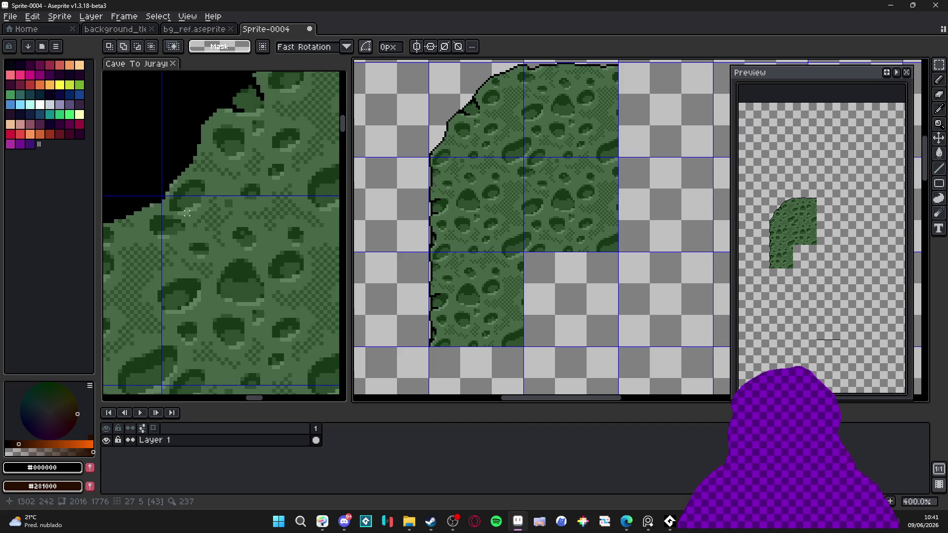
{"action": "scroll", "coordinate": [187, 212], "scroll_direction": "down", "scroll_amount": 2}
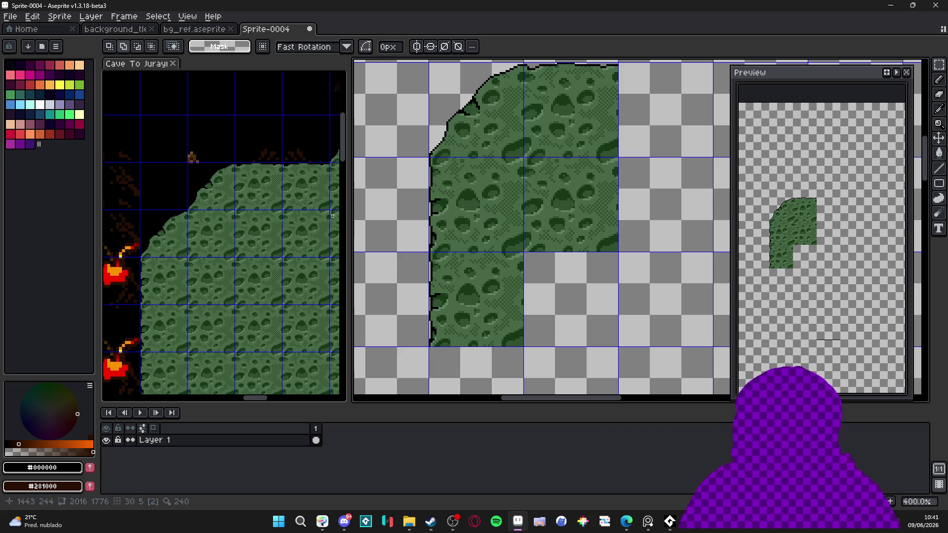
{"action": "scroll", "coordinate": [184, 222], "scroll_direction": "up", "scroll_amount": 5}
{"action": "scroll", "coordinate": [276, 211], "scroll_direction": "down", "scroll_amount": 4}
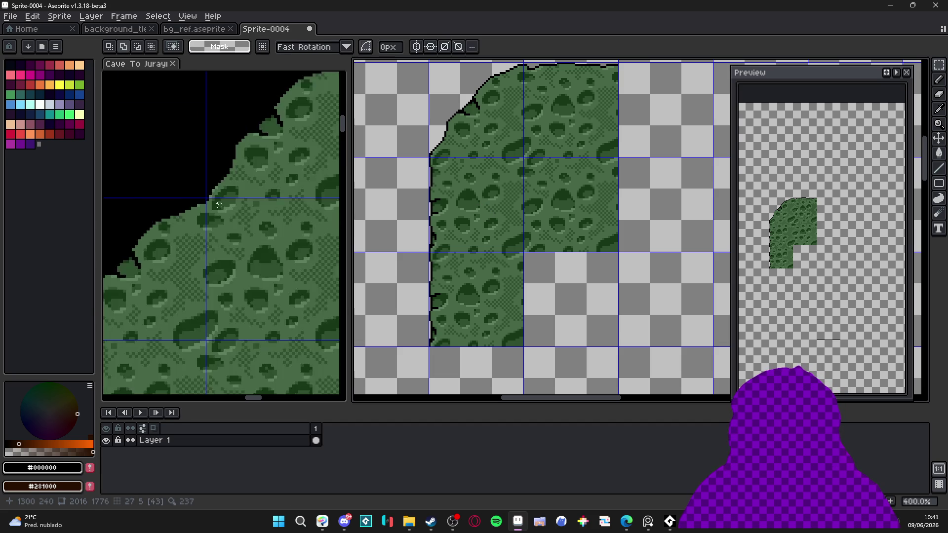
{"action": "left_click_drag", "start_coordinate": [496, 207], "coordinate": [495, 274]}
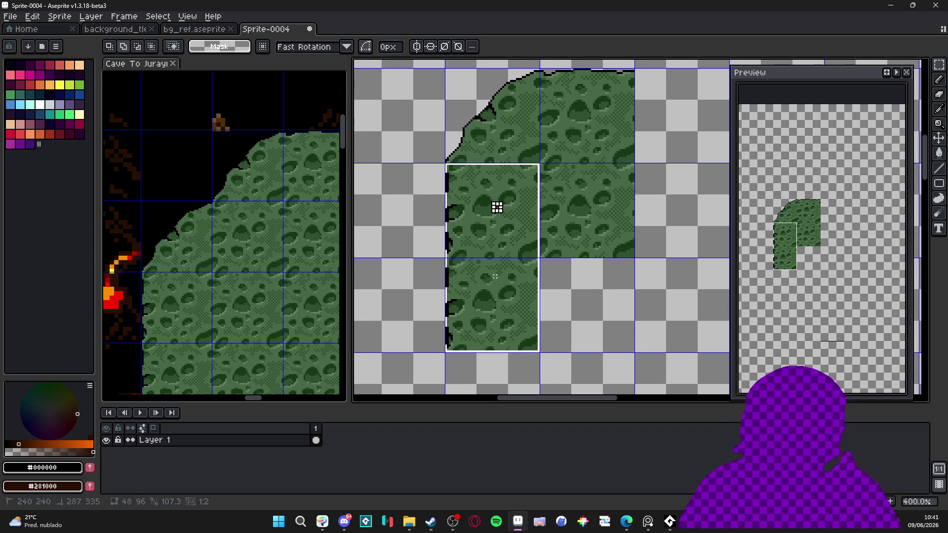
{"action": "key", "text": "Delete"}
Step: Duplicate the sloped top-edge tile, shifted one step down and to the left
{"action": "left_click_drag", "start_coordinate": [486, 131], "coordinate": [495, 135]}
{"action": "key", "text": "ctrl+c"}
{"action": "key", "text": "ctrl+v"}
{"action": "key", "text": "Down"}
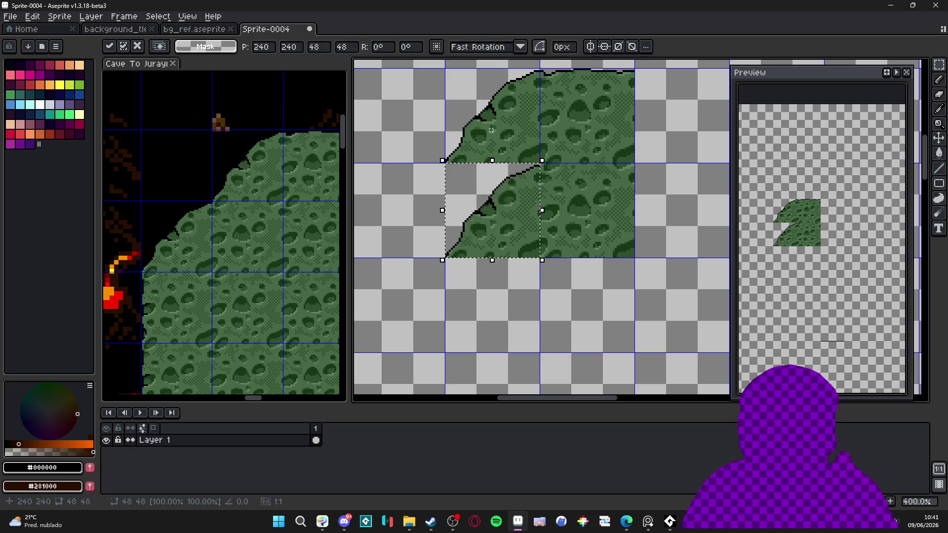
{"action": "key", "text": "Left"}
{"action": "key", "text": "ctrl+d"}
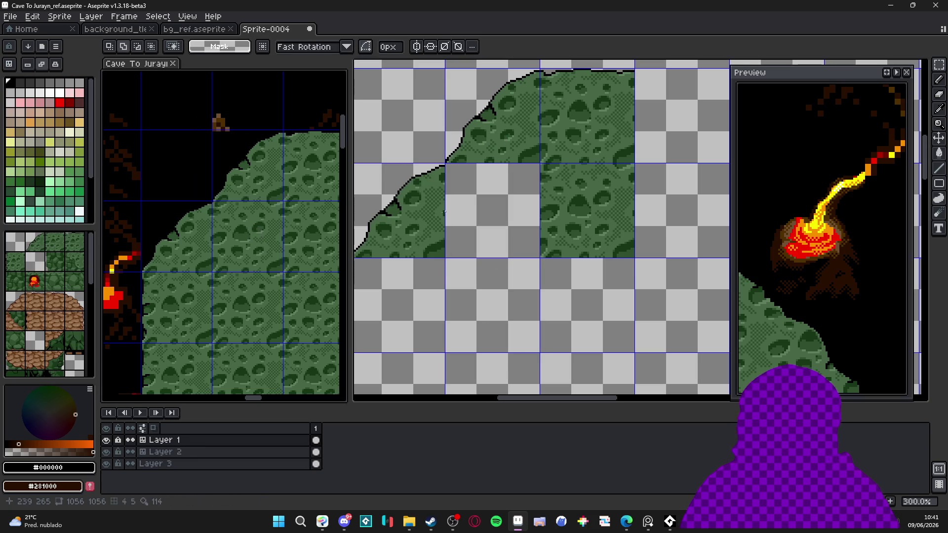
Step: Paste the moss tile again two tiles left, aligned to the grid
{"action": "key", "text": "ctrl+v"}
{"action": "key", "text": "Left"}
{"action": "key", "text": "Left"}
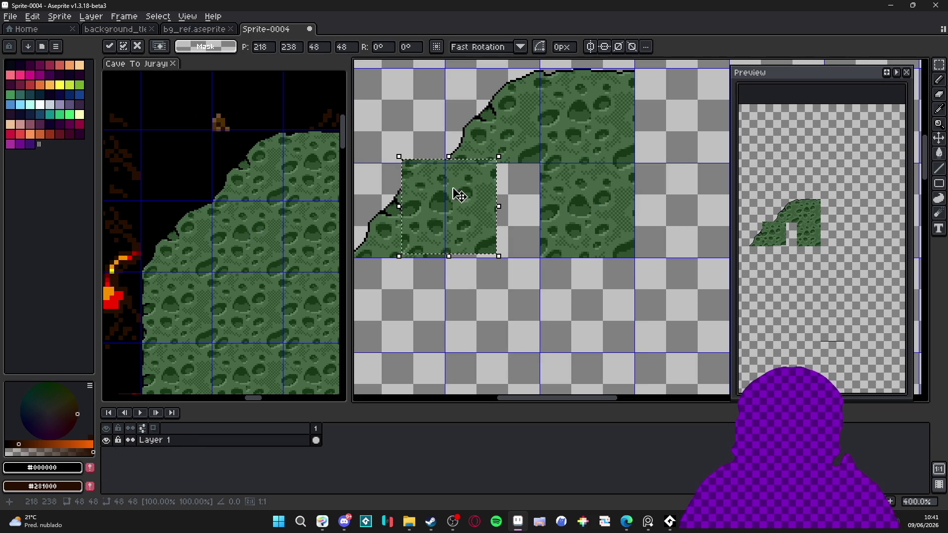
{"action": "scroll", "coordinate": [473, 175], "scroll_direction": "up", "scroll_amount": 3}
{"action": "left_click_drag", "start_coordinate": [473, 175], "coordinate": [526, 167]}
{"action": "scroll", "coordinate": [531, 178], "scroll_direction": "down", "scroll_amount": 4}
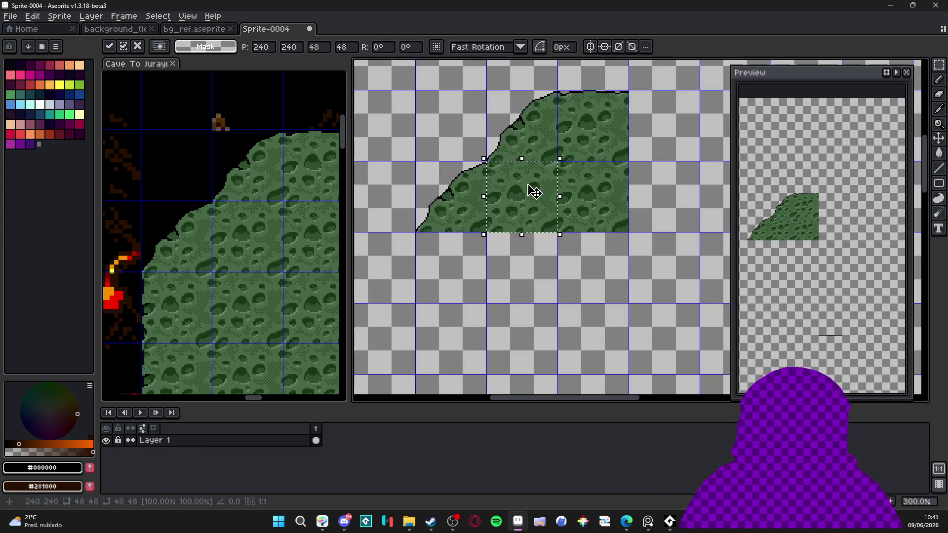
{"action": "key", "text": "ctrl+d"}
{"action": "scroll", "coordinate": [439, 226], "scroll_direction": "down", "scroll_amount": 2}
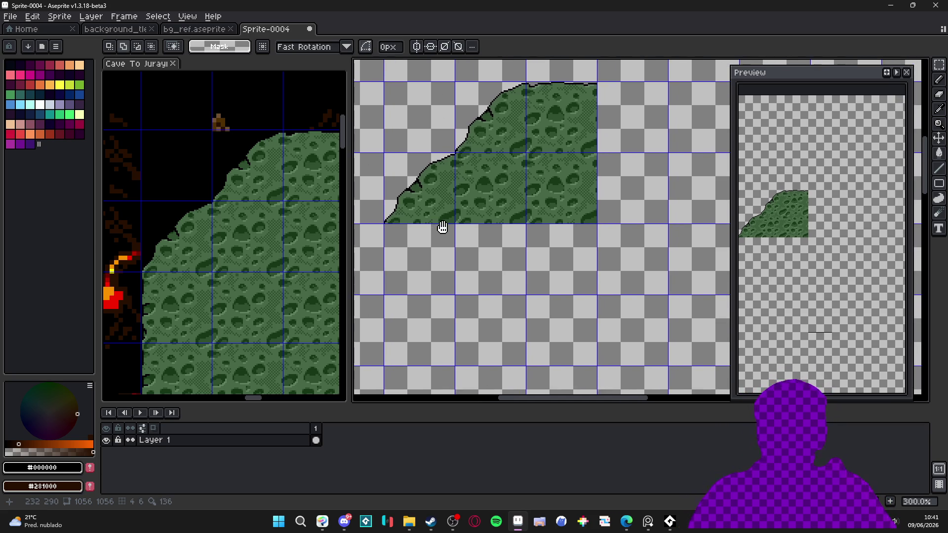
{"action": "scroll", "coordinate": [158, 287], "scroll_direction": "up", "scroll_amount": 1}
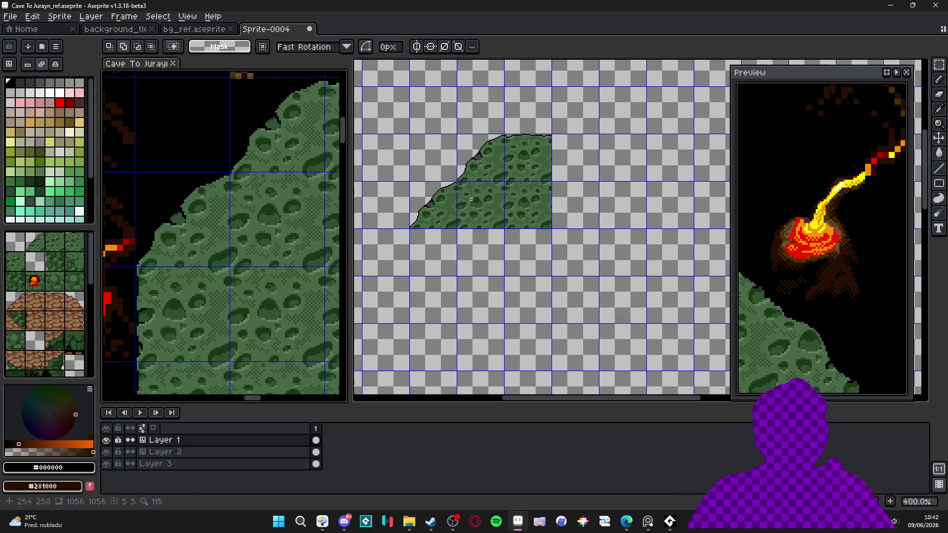
Step: Place a copy of the slope tile below the slope's left end, nudged one pixel right
{"action": "key", "text": "v"}
{"action": "scroll", "coordinate": [455, 226], "scroll_direction": "up", "scroll_amount": 2}
{"action": "key", "text": "ctrl+v"}
{"action": "left_click_drag", "start_coordinate": [626, 239], "coordinate": [438, 256]}
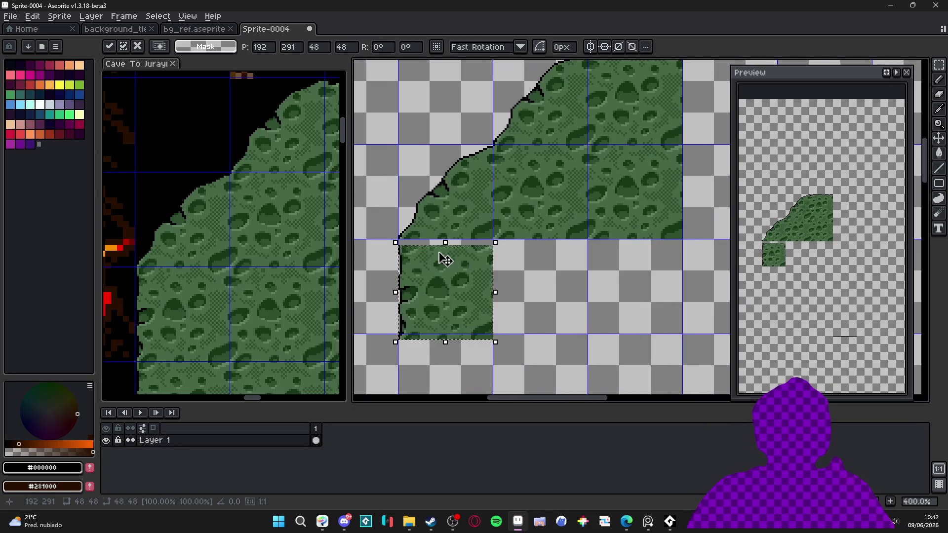
{"action": "scroll", "coordinate": [454, 256], "scroll_direction": "up", "scroll_amount": 5}
{"action": "key", "text": "Right"}
{"action": "scroll", "coordinate": [471, 246], "scroll_direction": "down", "scroll_amount": 7}
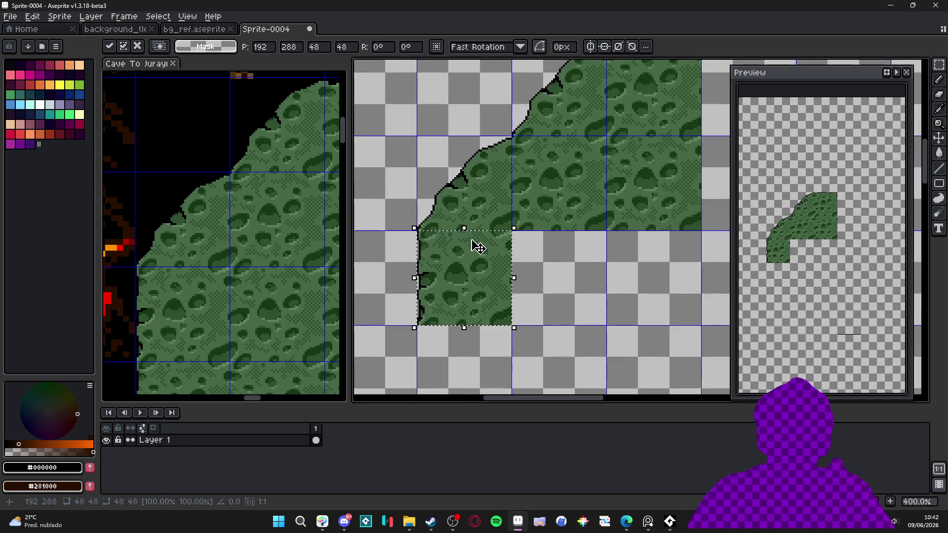
{"action": "scroll", "coordinate": [268, 225], "scroll_direction": "down", "scroll_amount": 1}
{"action": "left_click", "coordinate": [268, 226]}
Step: Copy a moss-to-rock tile from the reference sprite
{"action": "scroll", "coordinate": [268, 225], "scroll_direction": "down", "scroll_amount": 3}
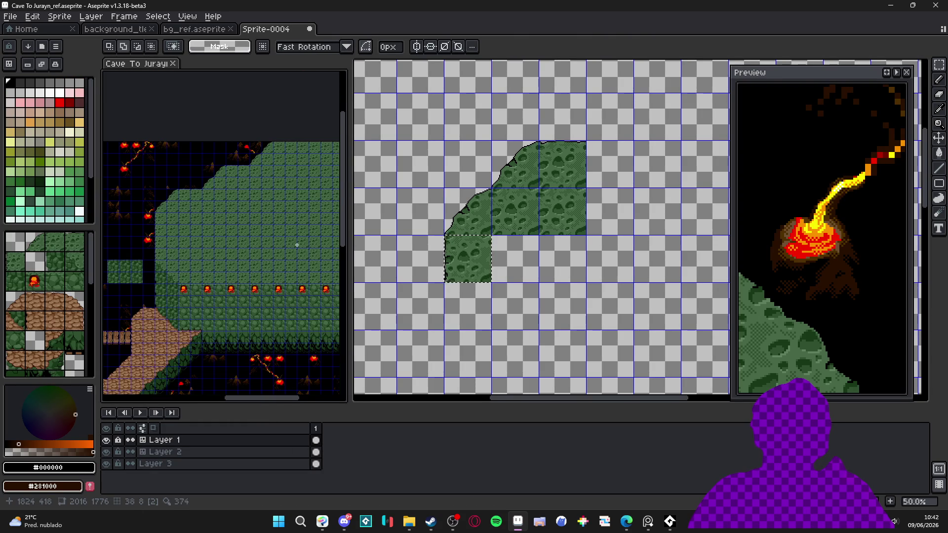
{"action": "scroll", "coordinate": [243, 213], "scroll_direction": "down", "scroll_amount": 1}
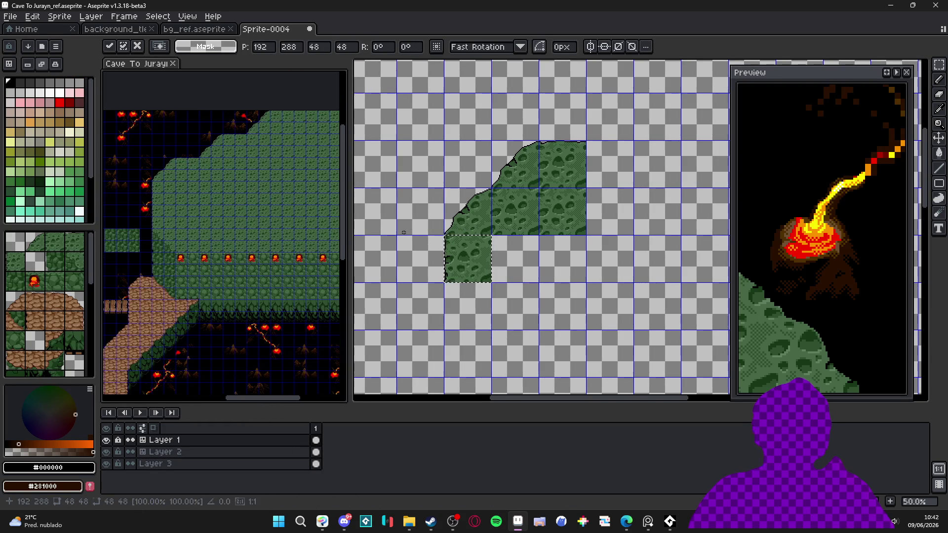
{"action": "left_click", "coordinate": [405, 231]}
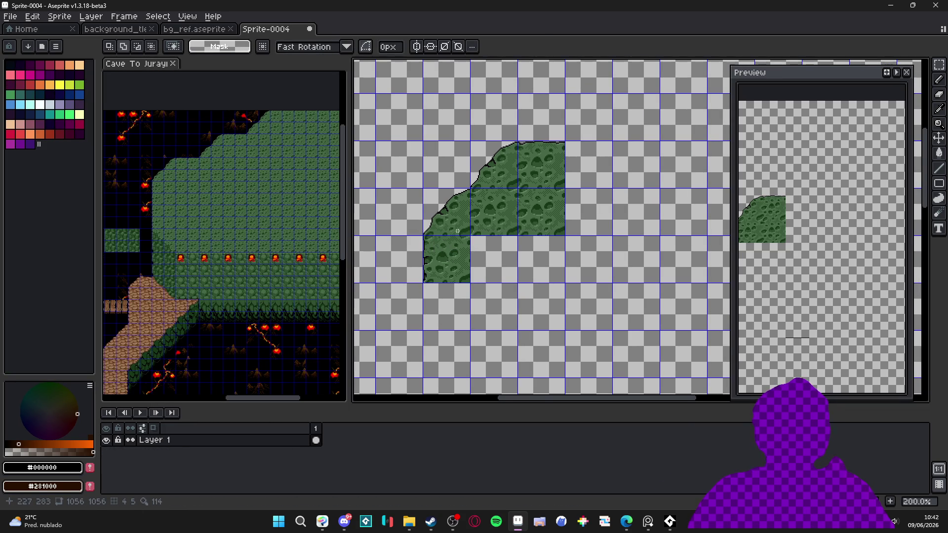
{"action": "scroll", "coordinate": [458, 230], "scroll_direction": "up", "scroll_amount": 2}
{"action": "scroll", "coordinate": [443, 223], "scroll_direction": "down", "scroll_amount": 2}
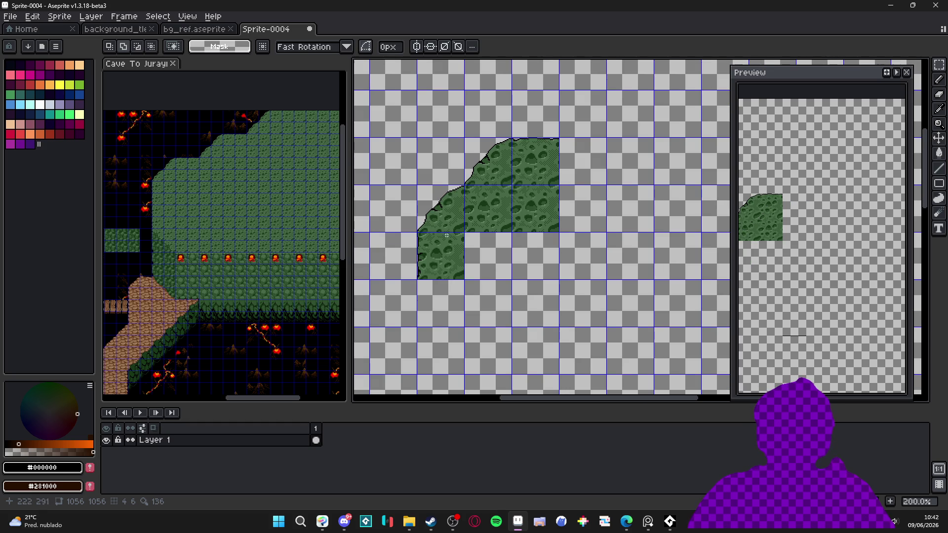
{"action": "scroll", "coordinate": [447, 233], "scroll_direction": "up", "scroll_amount": 2}
{"action": "scroll", "coordinate": [400, 242], "scroll_direction": "down", "scroll_amount": 1}
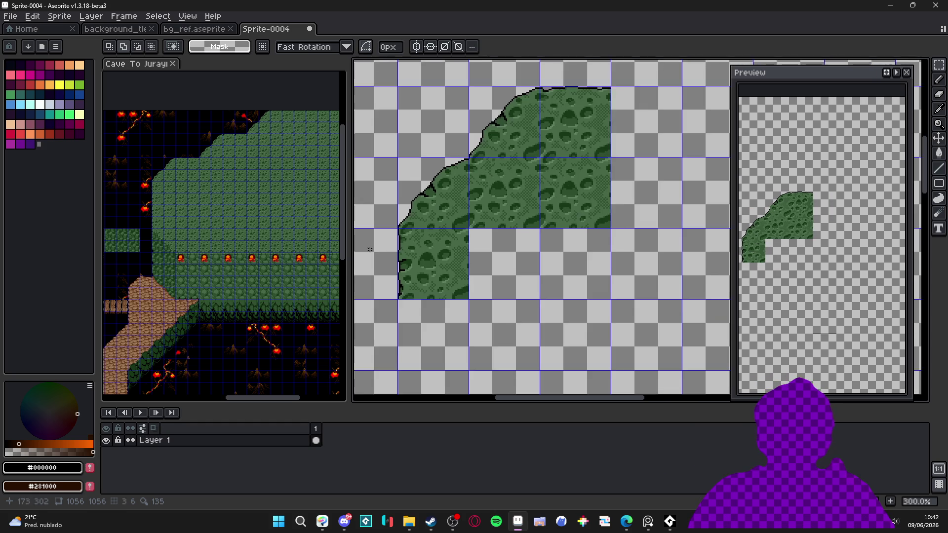
{"action": "scroll", "coordinate": [210, 269], "scroll_direction": "up", "scroll_amount": 2}
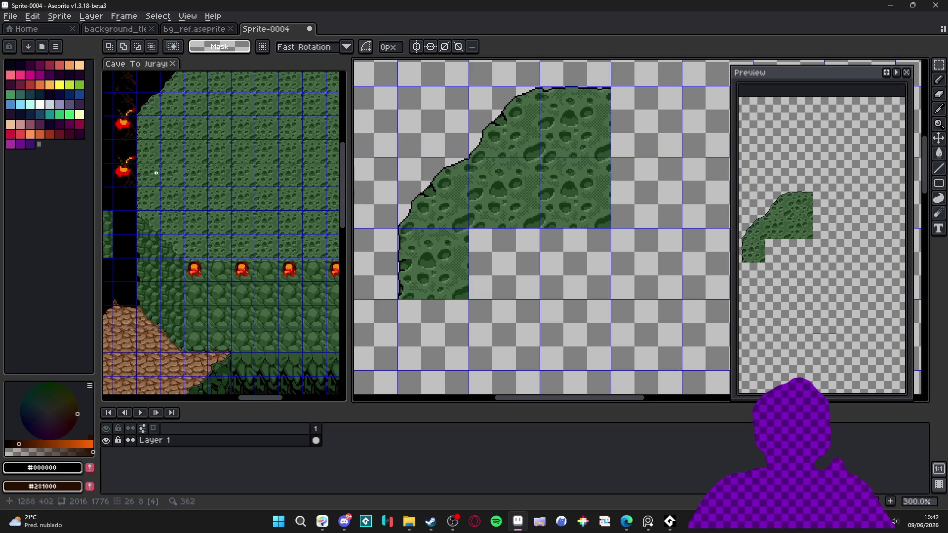
{"action": "left_click", "coordinate": [154, 218]}
{"action": "left_click_drag", "start_coordinate": [159, 226], "coordinate": [136, 210]}
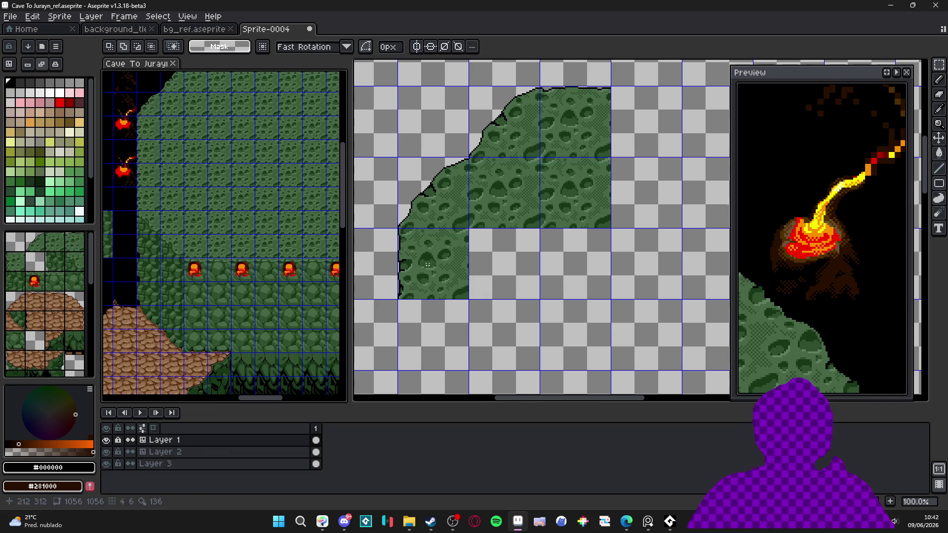
{"action": "key", "text": "ctrl+c"}
Step: Paste the moss-to-rock tile under the slope's left column in Sprite-0004
{"action": "left_click", "coordinate": [444, 271]}
{"action": "scroll", "coordinate": [432, 242], "scroll_direction": "up", "scroll_amount": 2}
{"action": "key", "text": "ctrl+v"}
{"action": "mouse_move", "coordinate": [545, 218]}
{"action": "left_mouse_down"}
{"action": "mouse_move", "coordinate": [449, 313]}
{"action": "mouse_move", "coordinate": [561, 332]}
{"action": "mouse_move", "coordinate": [510, 328]}
{"action": "mouse_move", "coordinate": [519, 327]}
{"action": "left_mouse_up"}
{"action": "scroll", "coordinate": [518, 328], "scroll_direction": "down", "scroll_amount": 3}
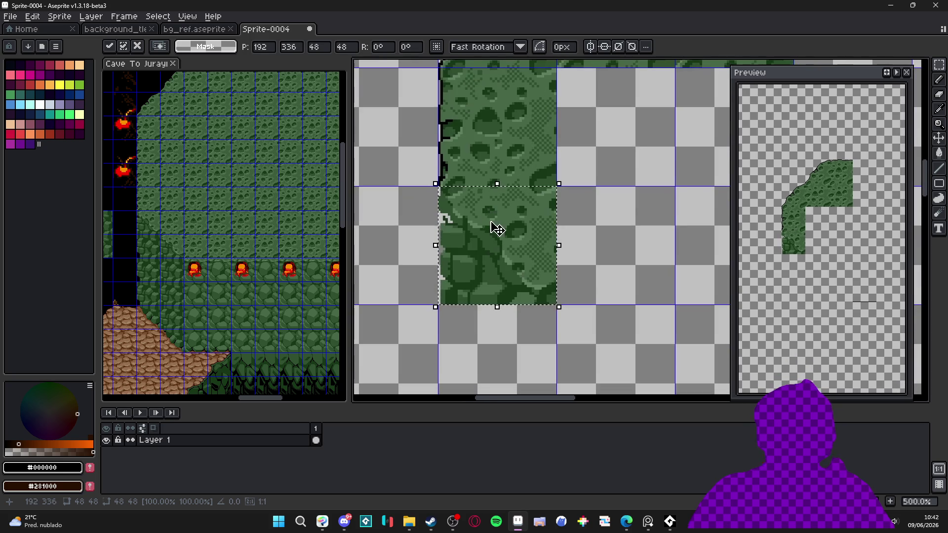
{"action": "key", "text": "Return"}
Step: Outline the newly placed tile in black with the Outline effect
{"action": "scroll", "coordinate": [441, 194], "scroll_direction": "up", "scroll_amount": 2}
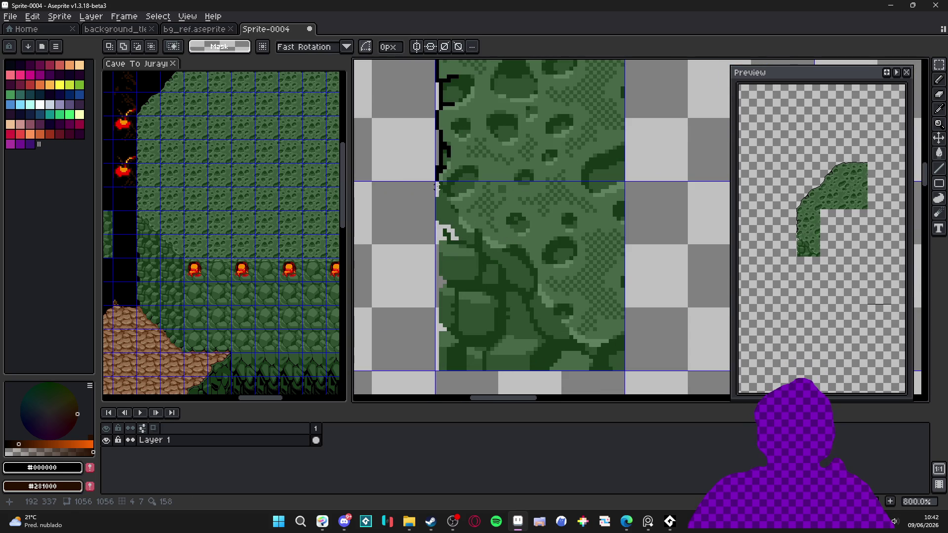
{"action": "left_click_drag", "start_coordinate": [436, 187], "coordinate": [589, 371]}
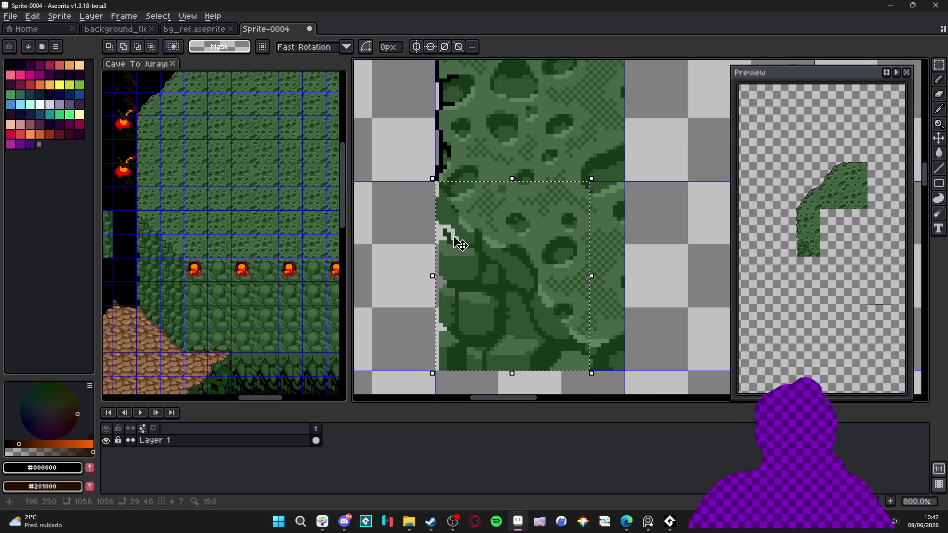
{"action": "scroll", "coordinate": [463, 172], "scroll_direction": "up", "scroll_amount": 2}
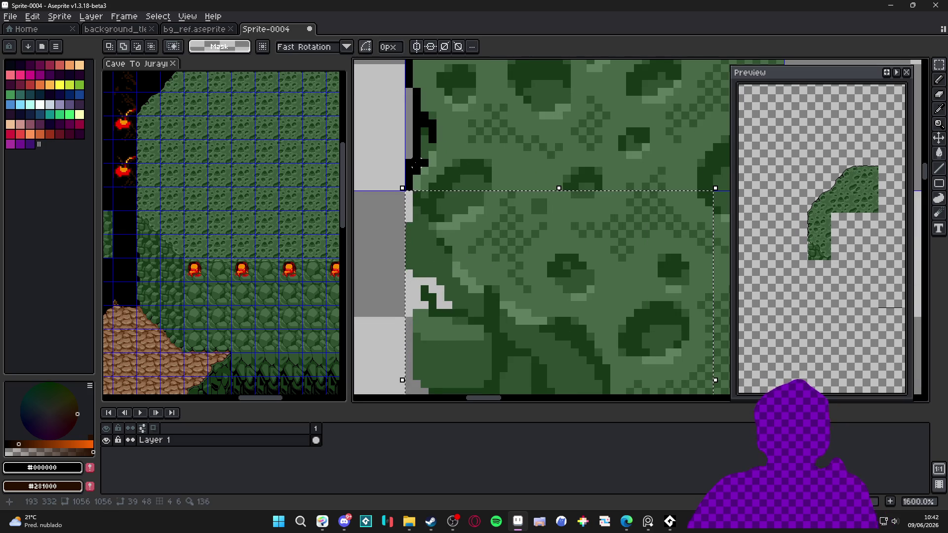
{"action": "key", "text": "shift+o"}
{"action": "left_click", "coordinate": [786, 128]}
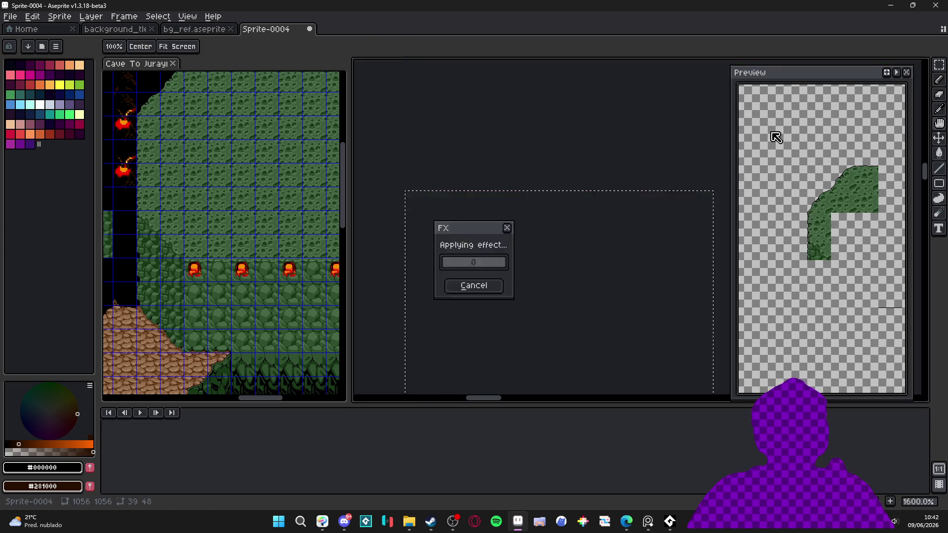
{"action": "scroll", "coordinate": [532, 221], "scroll_direction": "down", "scroll_amount": 4}
{"action": "scroll", "coordinate": [532, 222], "scroll_direction": "down", "scroll_amount": 1}
{"action": "scroll", "coordinate": [296, 271], "scroll_direction": "up", "scroll_amount": 2}
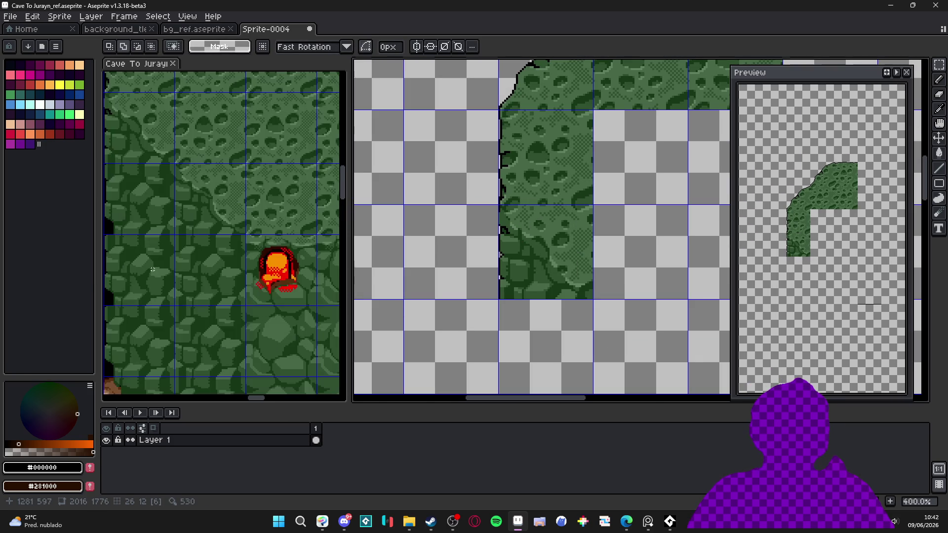
Step: Copy a rock tile from the reference and place it below the previous tile
{"action": "left_click", "coordinate": [328, 284]}
{"action": "key", "text": "ctrl+alt+c"}
{"action": "left_click", "coordinate": [912, 289]}
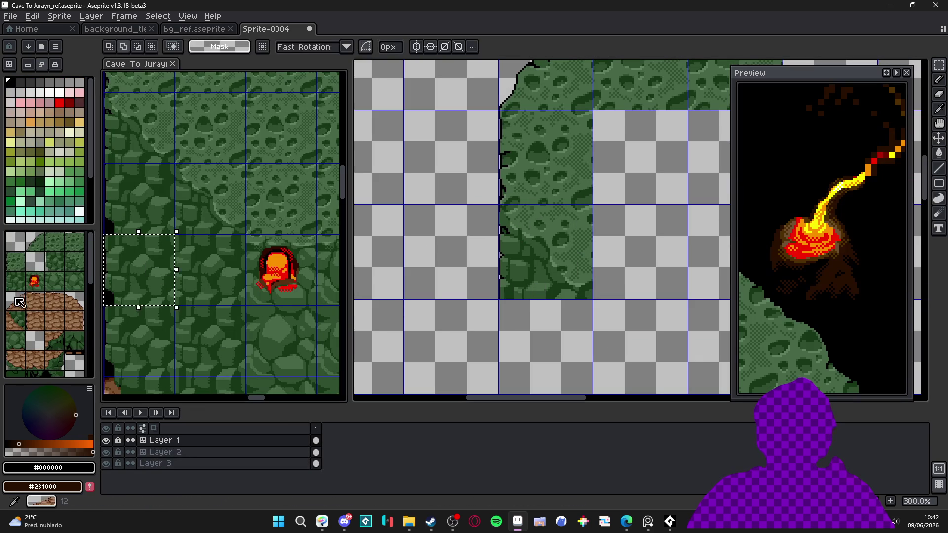
{"action": "key", "text": "ctrl+c"}
{"action": "scroll", "coordinate": [529, 281], "scroll_direction": "up", "scroll_amount": 1}
{"action": "left_click", "coordinate": [529, 281]}
{"action": "scroll", "coordinate": [486, 213], "scroll_direction": "up", "scroll_amount": 1}
{"action": "key", "text": "ctrl+v"}
{"action": "left_click_drag", "start_coordinate": [634, 245], "coordinate": [499, 337]}
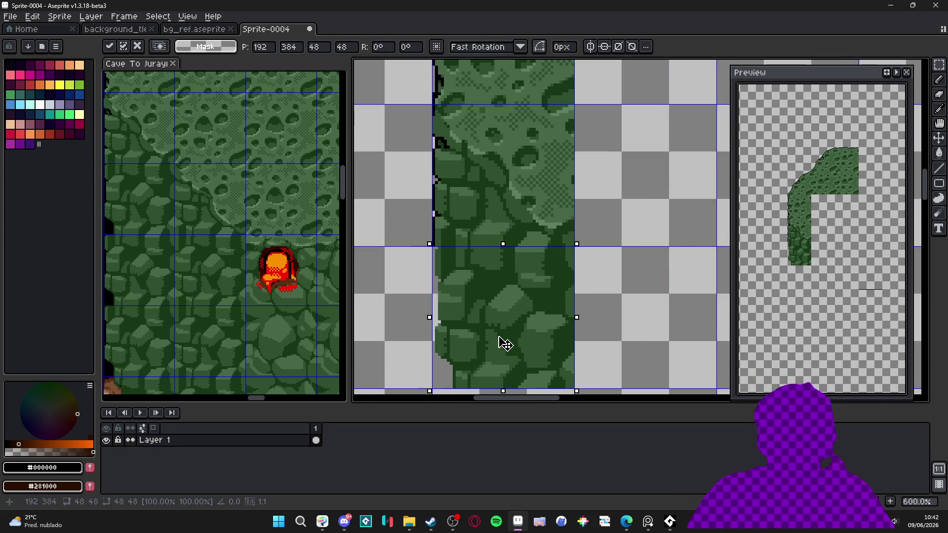
Step: Give the new rock tile a black outline
{"action": "scroll", "coordinate": [425, 238], "scroll_direction": "up", "scroll_amount": 3}
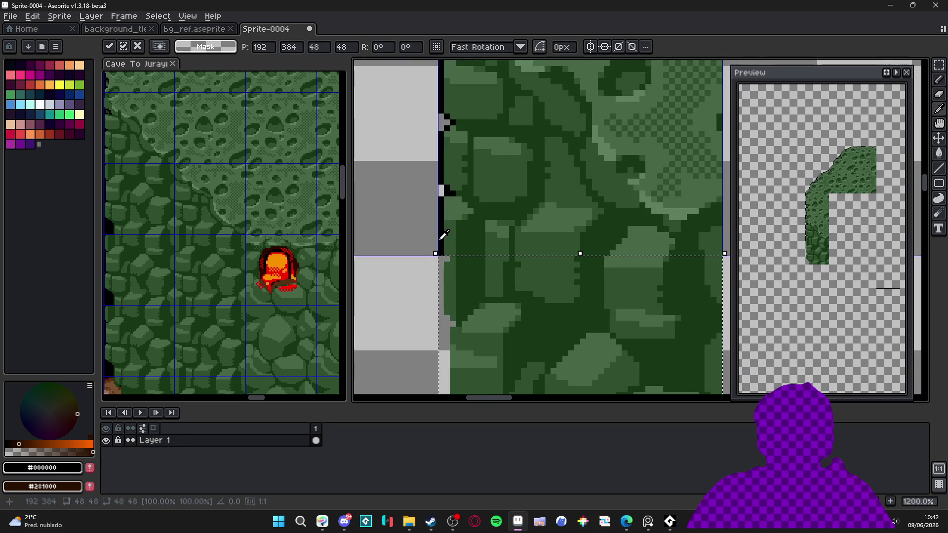
{"action": "key", "text": "shift+o"}
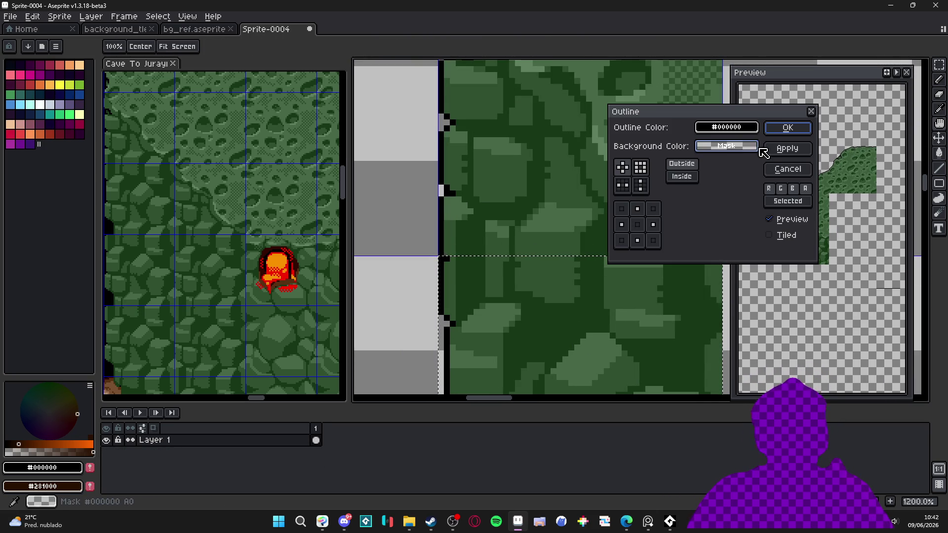
{"action": "left_click", "coordinate": [777, 131]}
{"action": "scroll", "coordinate": [478, 239], "scroll_direction": "down", "scroll_amount": 4}
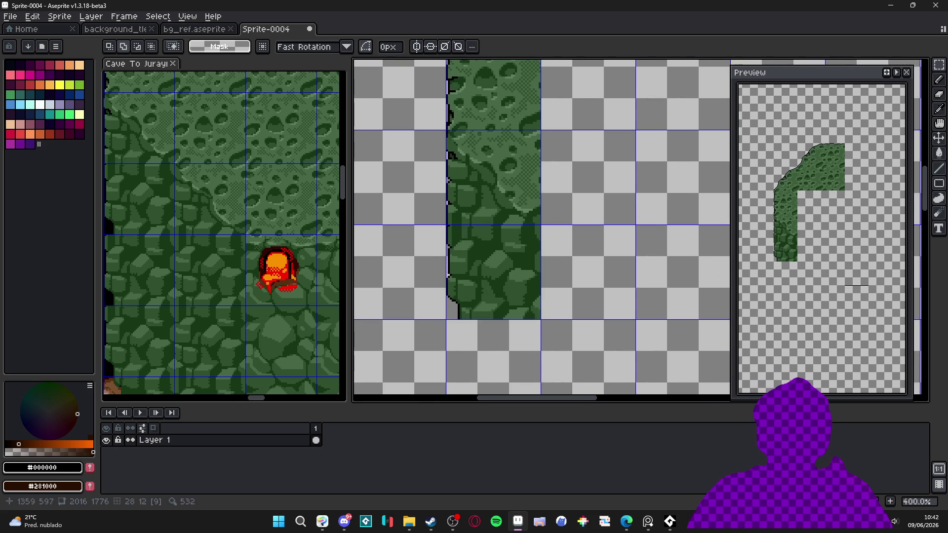
{"action": "scroll", "coordinate": [245, 266], "scroll_direction": "down", "scroll_amount": 1}
Step: Paste the rock-and-dirt block into Sprite-0004 below the rock column
{"action": "left_click", "coordinate": [197, 313]}
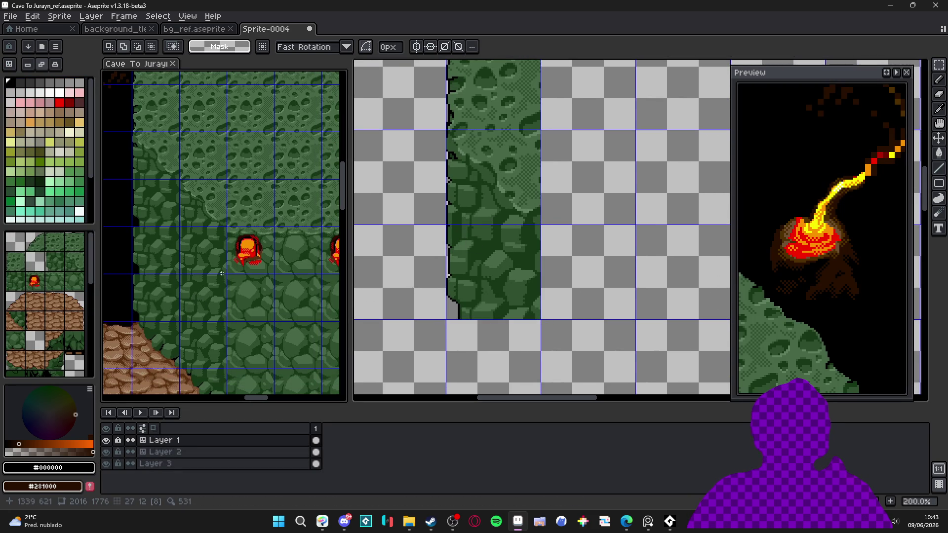
{"action": "scroll", "coordinate": [141, 190], "scroll_direction": "up", "scroll_amount": 1}
{"action": "scroll", "coordinate": [137, 196], "scroll_direction": "down", "scroll_amount": 1}
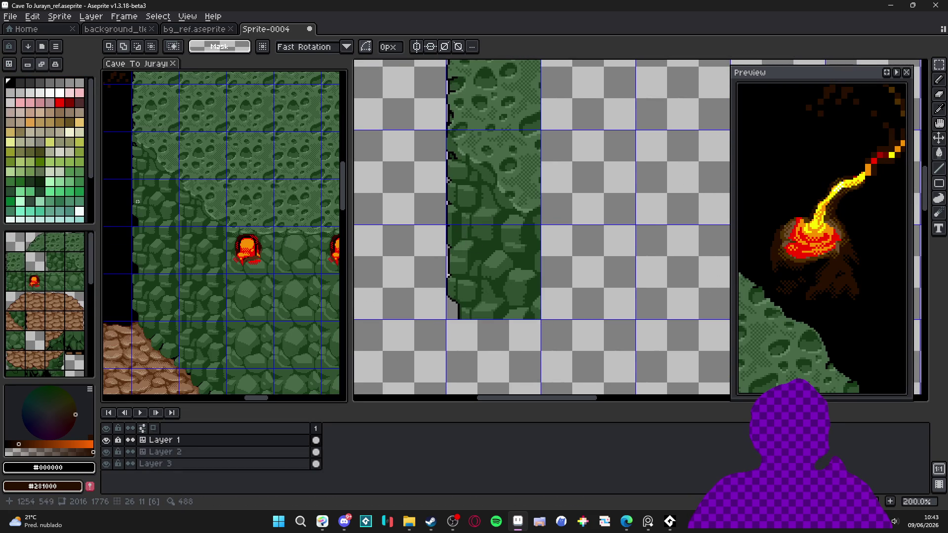
{"action": "scroll", "coordinate": [168, 230], "scroll_direction": "up", "scroll_amount": 1}
{"action": "scroll", "coordinate": [179, 222], "scroll_direction": "down", "scroll_amount": 1}
{"action": "left_click", "coordinate": [166, 318]}
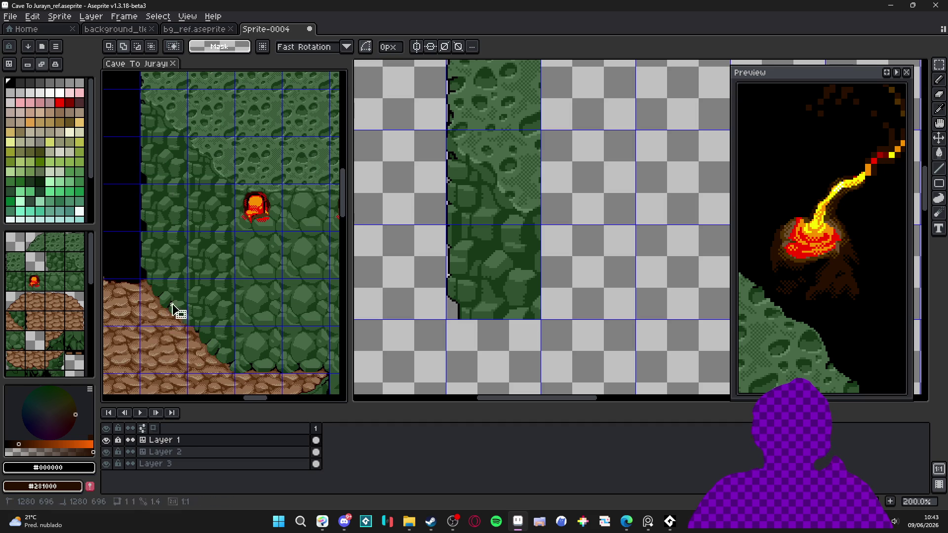
{"action": "left_click", "coordinate": [173, 302]}
{"action": "left_click", "coordinate": [482, 313]}
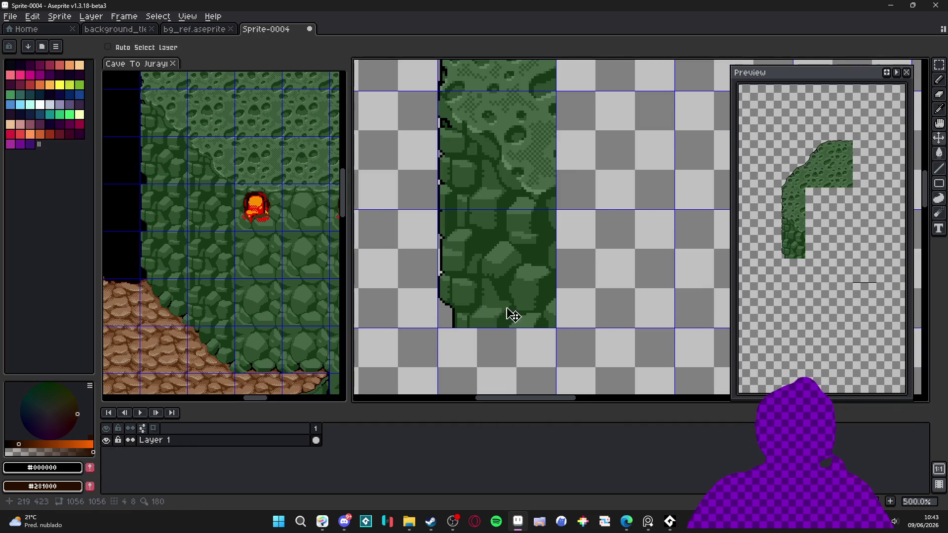
{"action": "scroll", "coordinate": [507, 313], "scroll_direction": "down", "scroll_amount": 1}
{"action": "key", "text": "ctrl+v"}
{"action": "mouse_move", "coordinate": [662, 182]}
{"action": "left_mouse_down"}
{"action": "mouse_move", "coordinate": [444, 275]}
{"action": "mouse_move", "coordinate": [514, 239]}
{"action": "mouse_move", "coordinate": [586, 222]}
{"action": "left_mouse_up"}
{"action": "scroll", "coordinate": [444, 275], "scroll_direction": "up", "scroll_amount": 3}
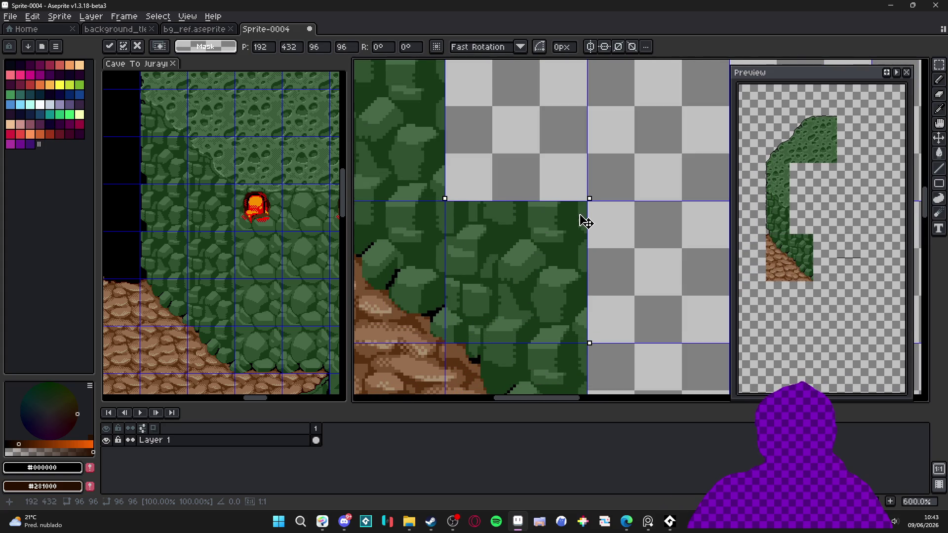
{"action": "scroll", "coordinate": [565, 237], "scroll_direction": "down", "scroll_amount": 4}
{"action": "key", "text": "Return"}
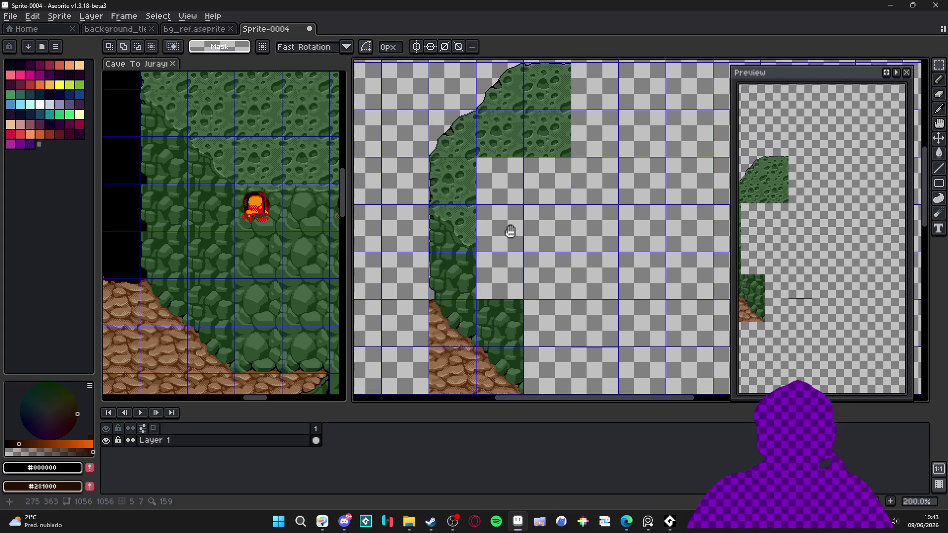
Step: Place a cratered moss-edge tile from the cave reference beside the slope's rock column
{"action": "scroll", "coordinate": [506, 238], "scroll_direction": "down", "scroll_amount": 2}
{"action": "scroll", "coordinate": [276, 216], "scroll_direction": "down", "scroll_amount": 2}
{"action": "scroll", "coordinate": [275, 216], "scroll_direction": "up", "scroll_amount": 2}
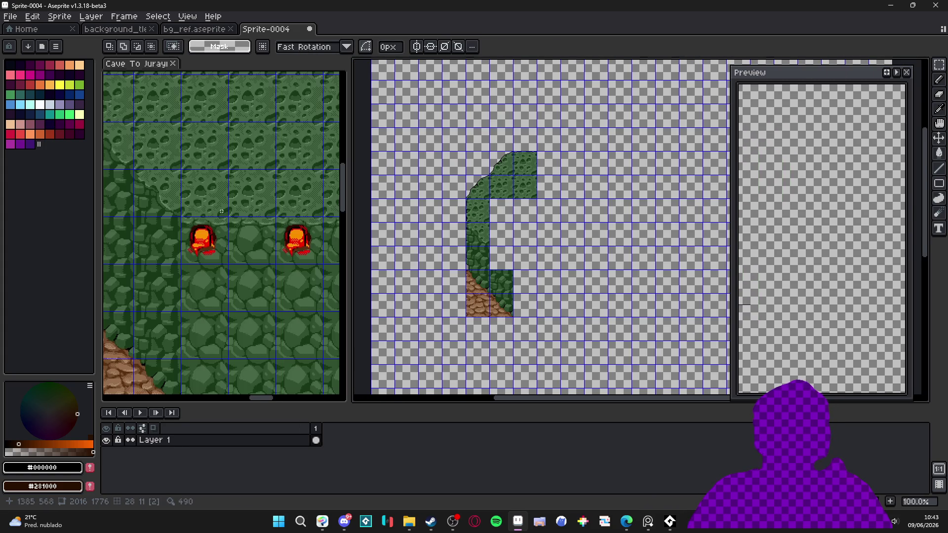
{"action": "left_click", "coordinate": [276, 216]}
{"action": "scroll", "coordinate": [276, 217], "scroll_direction": "right", "scroll_amount": 2}
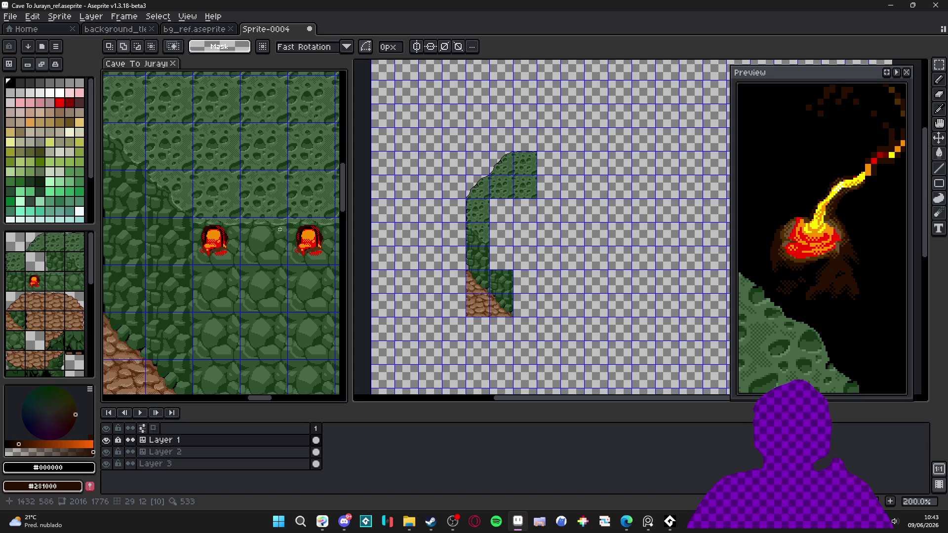
{"action": "left_click", "coordinate": [168, 195]}
{"action": "scroll", "coordinate": [495, 241], "scroll_direction": "up", "scroll_amount": 1}
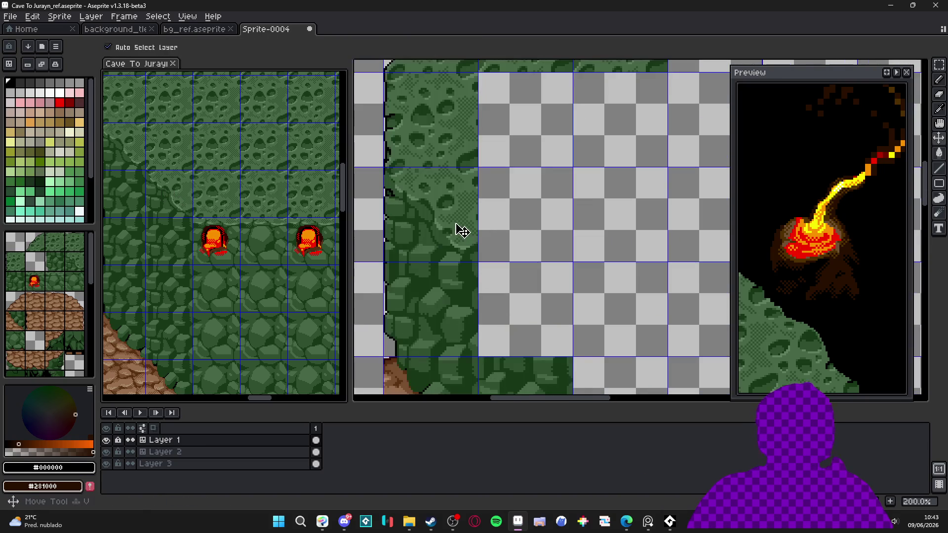
{"action": "key", "text": "ctrl+v"}
{"action": "mouse_move", "coordinate": [637, 232]}
{"action": "left_mouse_down"}
{"action": "mouse_move", "coordinate": [623, 262]}
{"action": "mouse_move", "coordinate": [530, 309]}
{"action": "mouse_move", "coordinate": [540, 310]}
{"action": "left_mouse_up"}
{"action": "key", "text": "Return"}
{"action": "scroll", "coordinate": [222, 237], "scroll_direction": "up", "scroll_amount": 2}
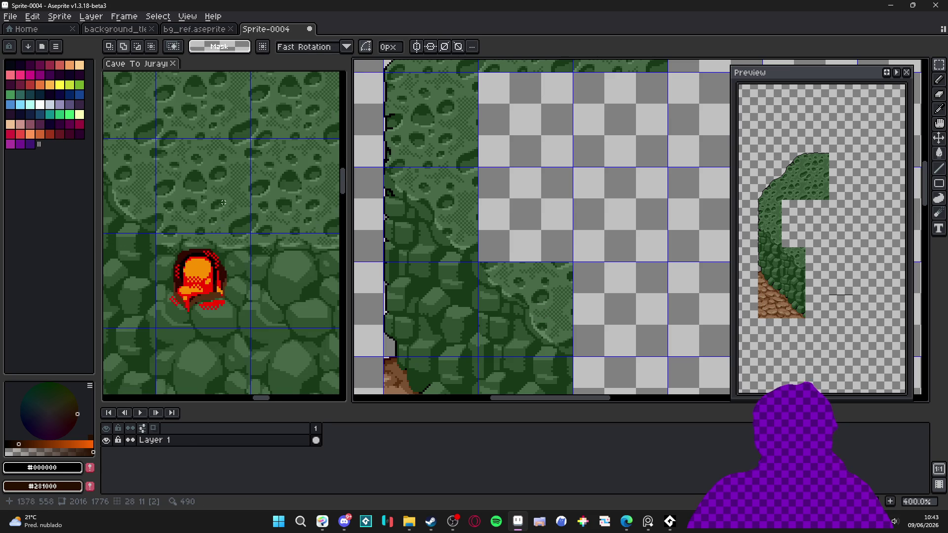
Step: Copy a pocked moss tile from the reference into the empty cell of Sprite-0004
{"action": "left_click", "coordinate": [202, 210]}
{"action": "left_click_drag", "start_coordinate": [158, 140], "coordinate": [250, 232]}
{"action": "key", "text": "ctrl+c"}
{"action": "scroll", "coordinate": [450, 227], "scroll_direction": "up", "scroll_amount": 2}
{"action": "left_click", "coordinate": [444, 220]}
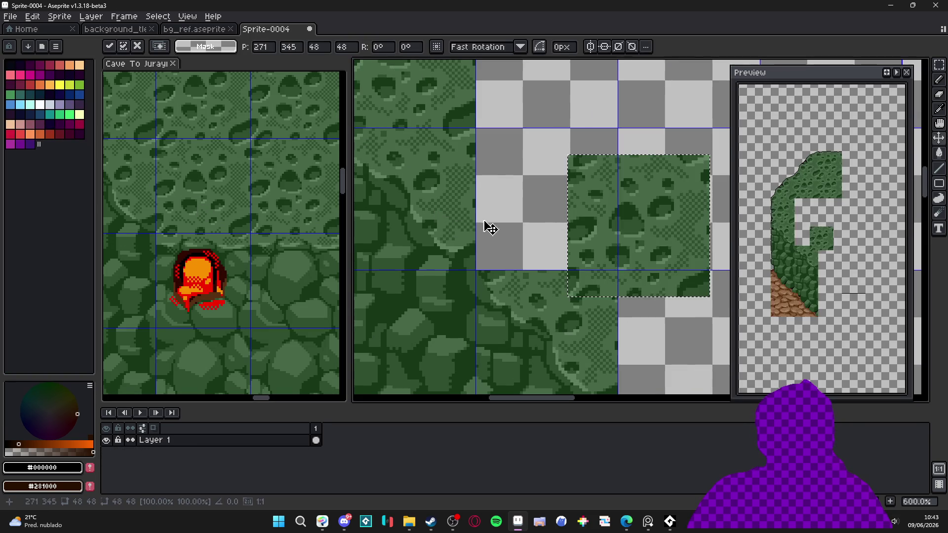
{"action": "key", "text": "ctrl+v"}
{"action": "left_click_drag", "start_coordinate": [624, 229], "coordinate": [575, 213]}
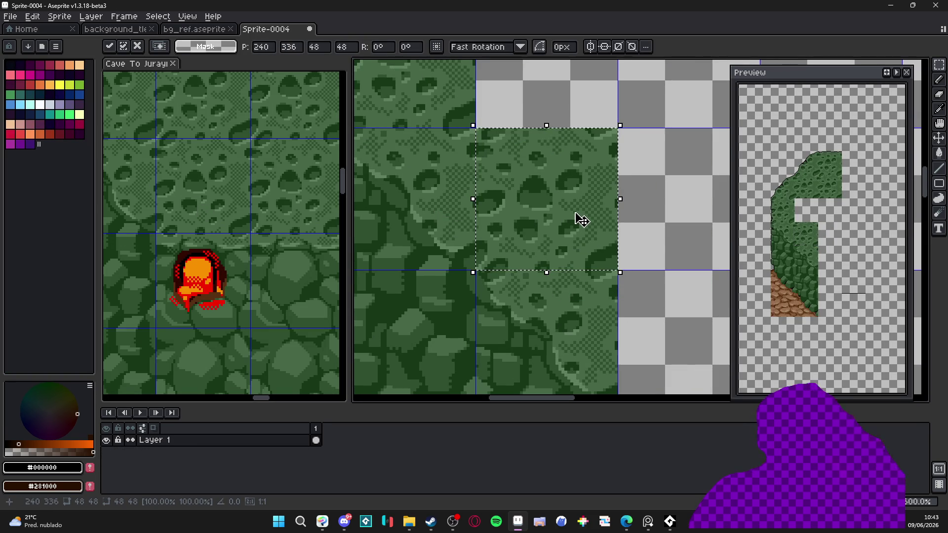
{"action": "key", "text": "Return"}
{"action": "scroll", "coordinate": [532, 281], "scroll_direction": "down", "scroll_amount": 3}
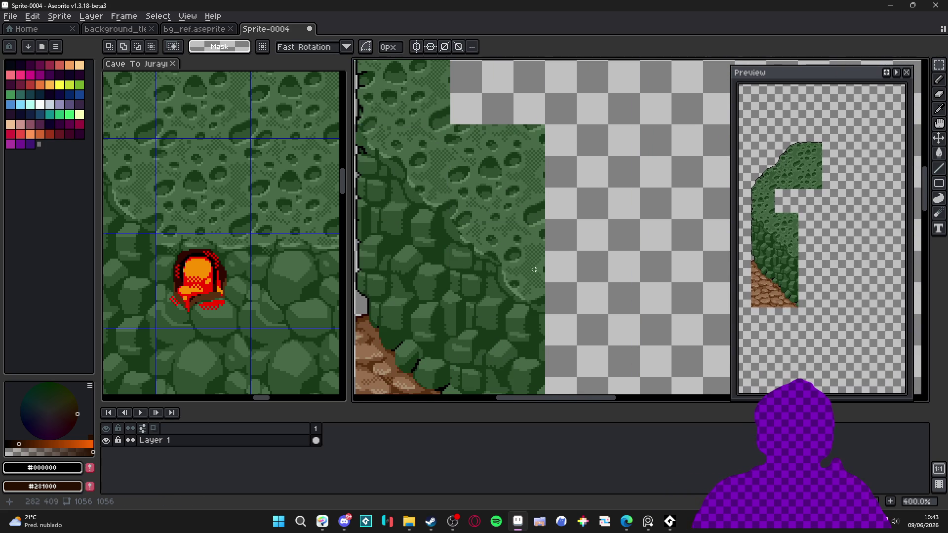
{"action": "scroll", "coordinate": [532, 281], "scroll_direction": "down", "scroll_amount": 2}
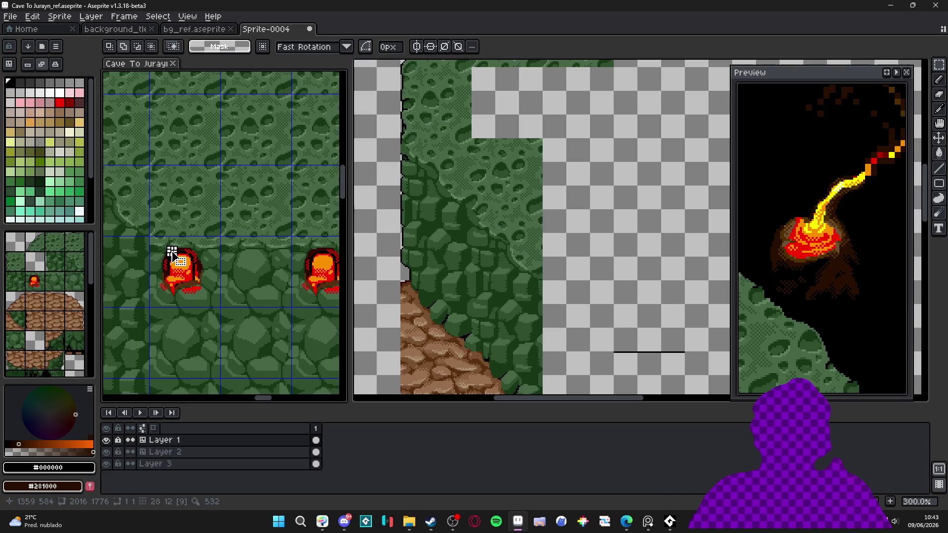
Step: Copy the lava vent and rock tile pair and place it beside the slope
{"action": "left_click_drag", "start_coordinate": [195, 263], "coordinate": [266, 277]}
{"action": "key", "text": "ctrl+c"}
{"action": "left_click", "coordinate": [518, 268], "text": "ctrl"}
{"action": "scroll", "coordinate": [615, 310], "scroll_direction": "up", "scroll_amount": 2}
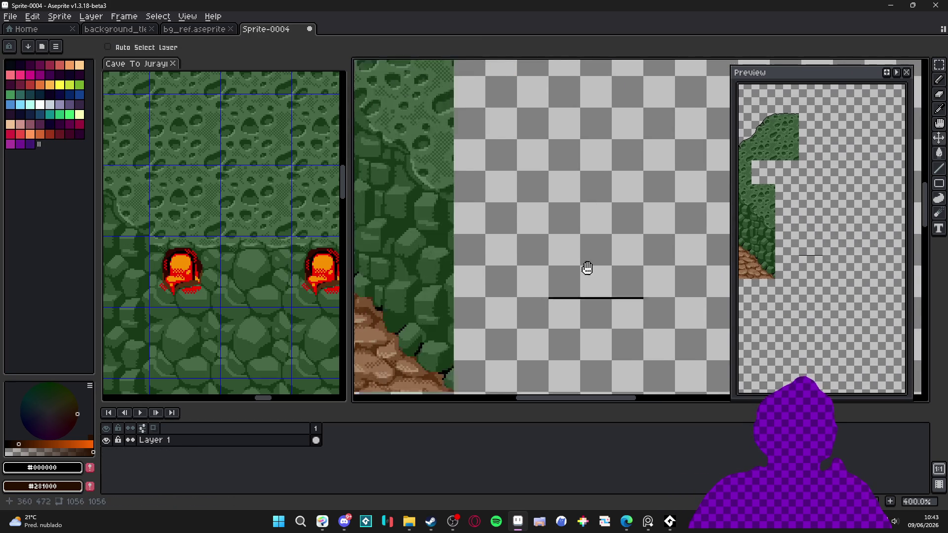
{"action": "key", "text": "ctrl+v"}
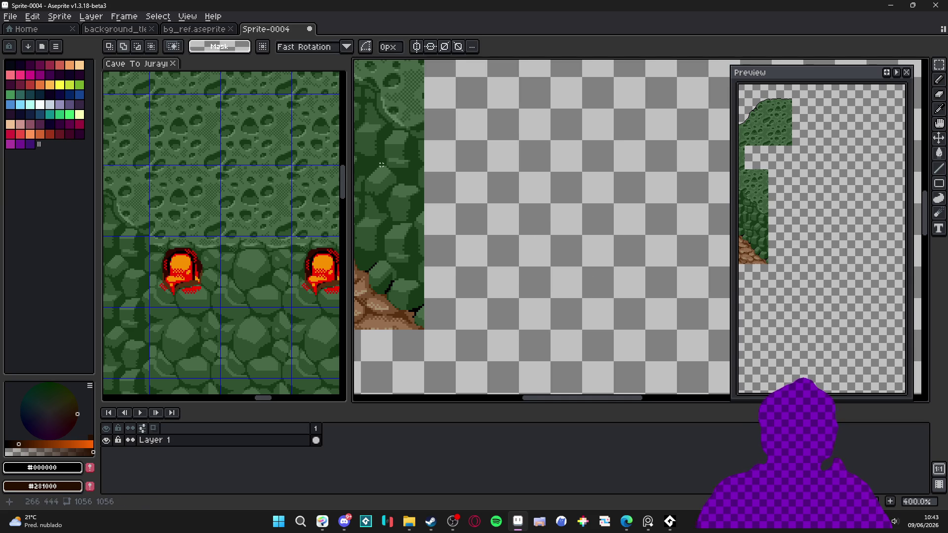
{"action": "scroll", "coordinate": [434, 307], "scroll_direction": "down", "scroll_amount": 1}
{"action": "key", "text": "v"}
{"action": "scroll", "coordinate": [447, 309], "scroll_direction": "up", "scroll_amount": 2}
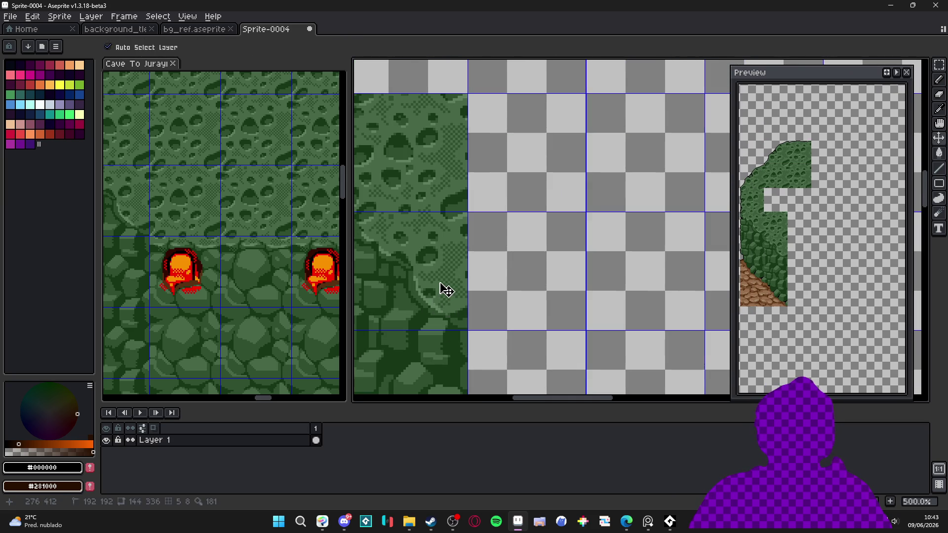
{"action": "key", "text": "ctrl+v"}
{"action": "left_click_drag", "start_coordinate": [614, 282], "coordinate": [560, 294]}
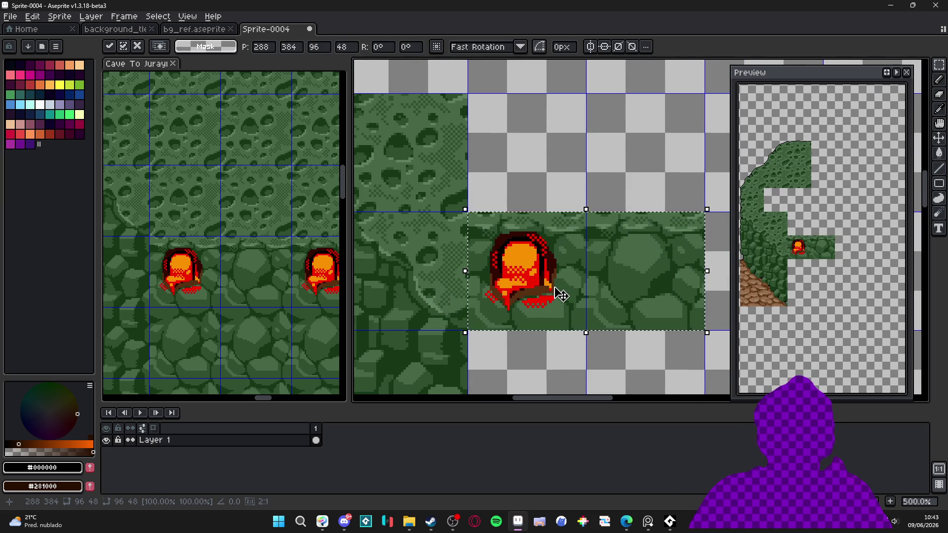
{"action": "key", "text": "Return"}
{"action": "scroll", "coordinate": [548, 277], "scroll_direction": "down", "scroll_amount": 3}
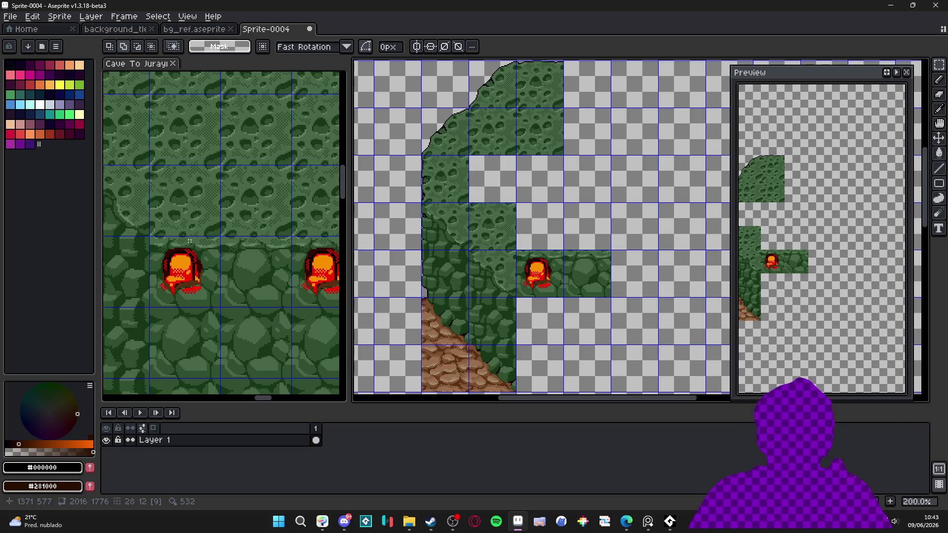
{"action": "scroll", "coordinate": [223, 231], "scroll_direction": "down", "scroll_amount": 1}
Step: Shift one of the placed tiles one cell to the right
{"action": "left_click", "coordinate": [214, 245]}
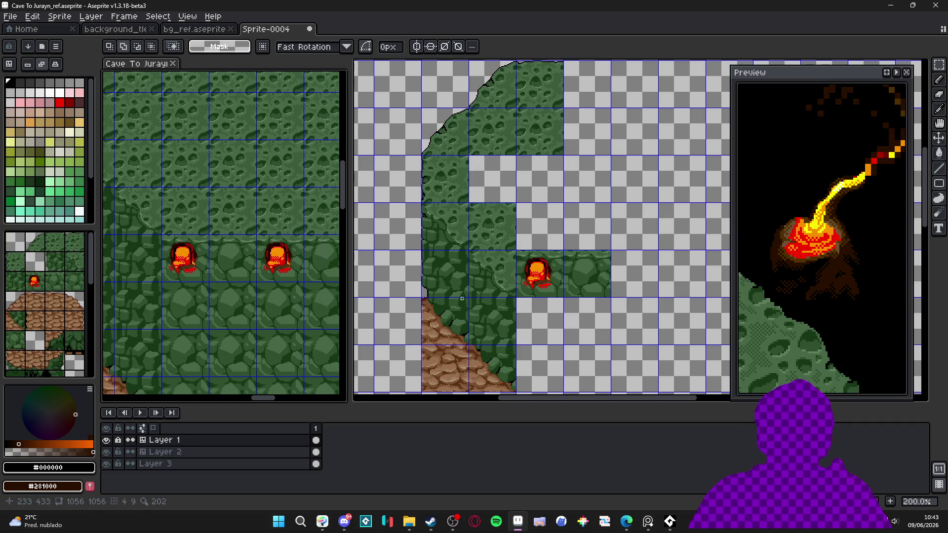
{"action": "left_click", "coordinate": [468, 296]}
{"action": "left_click_drag", "start_coordinate": [505, 199], "coordinate": [499, 295]}
{"action": "mouse_move", "coordinate": [481, 221]}
{"action": "left_mouse_down"}
{"action": "mouse_move", "coordinate": [510, 235]}
{"action": "mouse_move", "coordinate": [590, 242]}
{"action": "left_mouse_up"}
{"action": "left_click", "coordinate": [587, 278]}
{"action": "left_click_drag", "start_coordinate": [587, 278], "coordinate": [568, 191]}
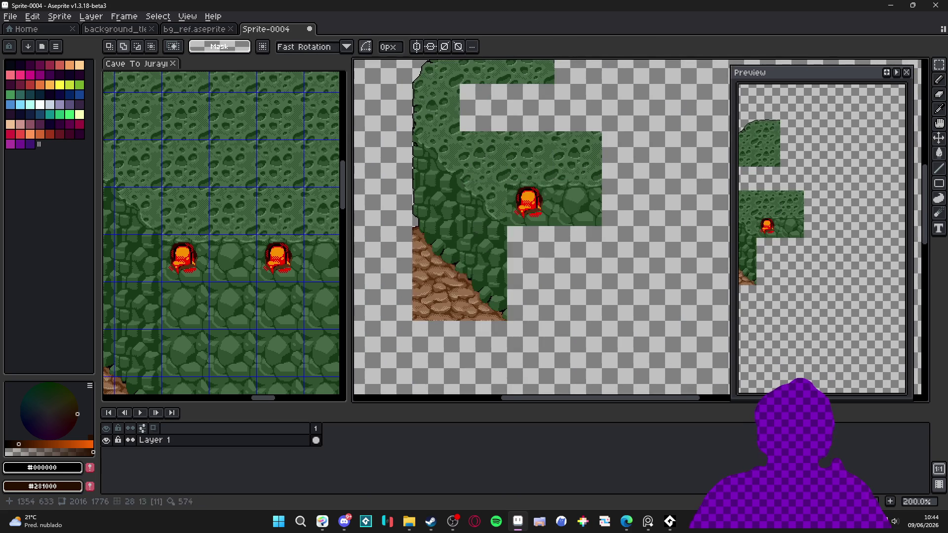
{"action": "left_click_drag", "start_coordinate": [177, 313], "coordinate": [174, 296]}
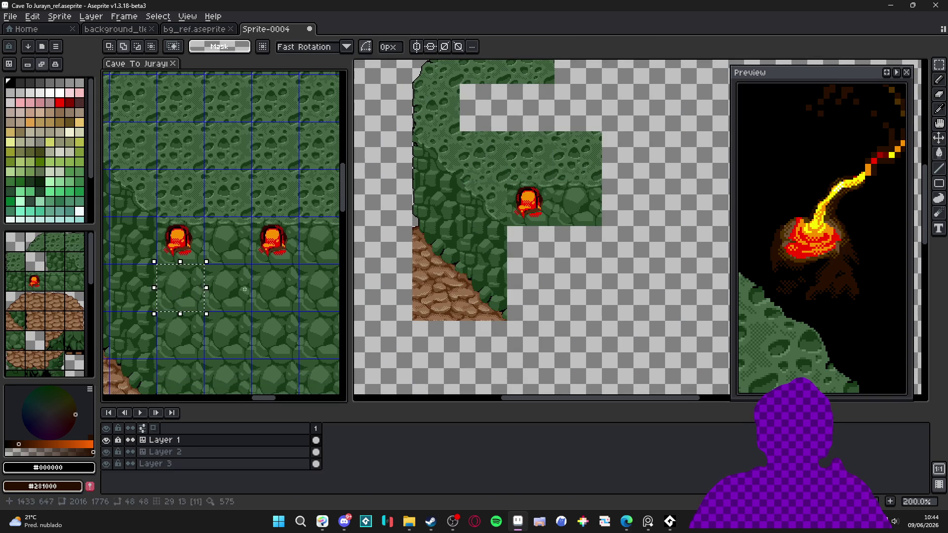
Step: Paste the copied rock tile into Sprite-0004 below the lava vent and commit it
{"action": "key", "text": "v"}
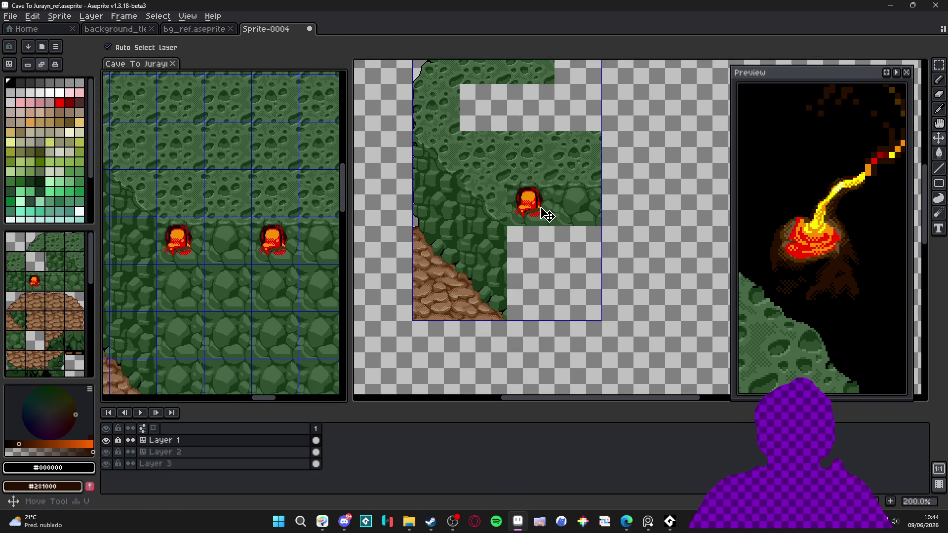
{"action": "key", "text": "ctrl+apostrophe"}
{"action": "key", "text": "ctrl"}
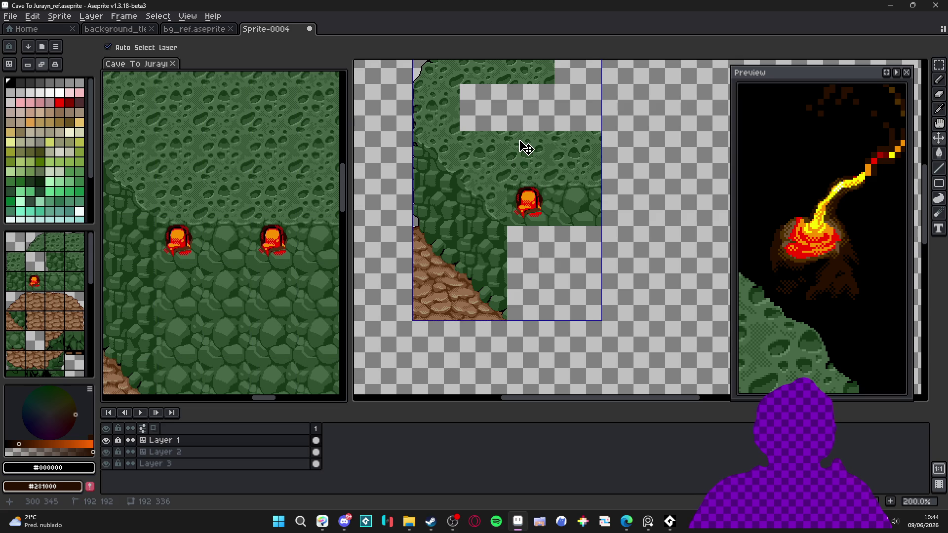
{"action": "left_click", "coordinate": [521, 205]}
{"action": "key", "text": "ctrl+v"}
{"action": "scroll", "coordinate": [525, 203], "scroll_direction": "up", "scroll_amount": 2}
{"action": "mouse_move", "coordinate": [624, 249]}
{"action": "left_mouse_down"}
{"action": "mouse_move", "coordinate": [569, 283]}
{"action": "mouse_move", "coordinate": [567, 360]}
{"action": "mouse_move", "coordinate": [596, 282]}
{"action": "mouse_move", "coordinate": [557, 267]}
{"action": "left_mouse_up"}
{"action": "scroll", "coordinate": [597, 282], "scroll_direction": "up", "scroll_amount": 1}
{"action": "scroll", "coordinate": [556, 267], "scroll_direction": "down", "scroll_amount": 4}
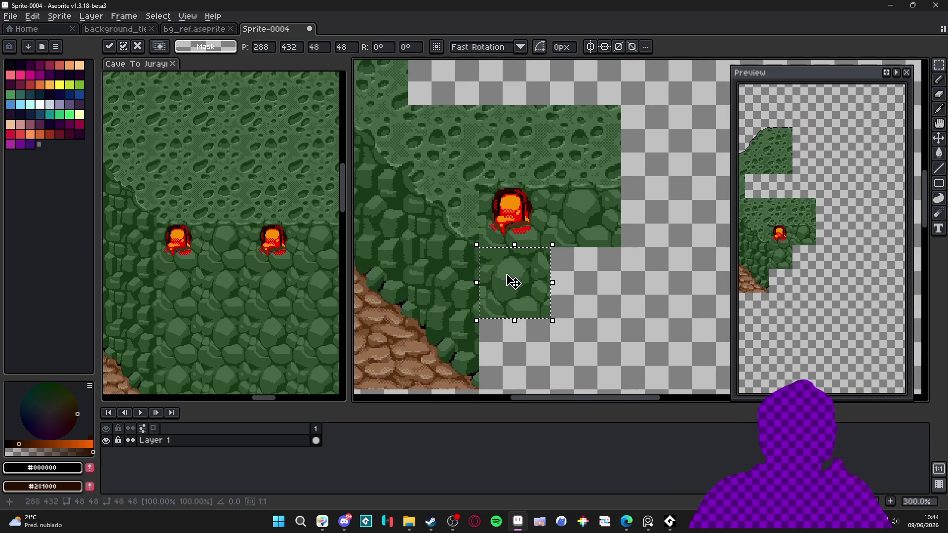
{"action": "key", "text": "Return"}
Step: Show the tile grid and shift a 3x3 block of tiles down one cell
{"action": "key", "text": "ctrl+apostrophe"}
{"action": "left_click_drag", "start_coordinate": [513, 121], "coordinate": [634, 276]}
{"action": "key", "text": "ctrl+d"}
{"action": "mouse_move", "coordinate": [531, 306]}
{"action": "left_mouse_down"}
{"action": "mouse_move", "coordinate": [513, 216]}
{"action": "mouse_move", "coordinate": [540, 245]}
{"action": "left_mouse_up"}
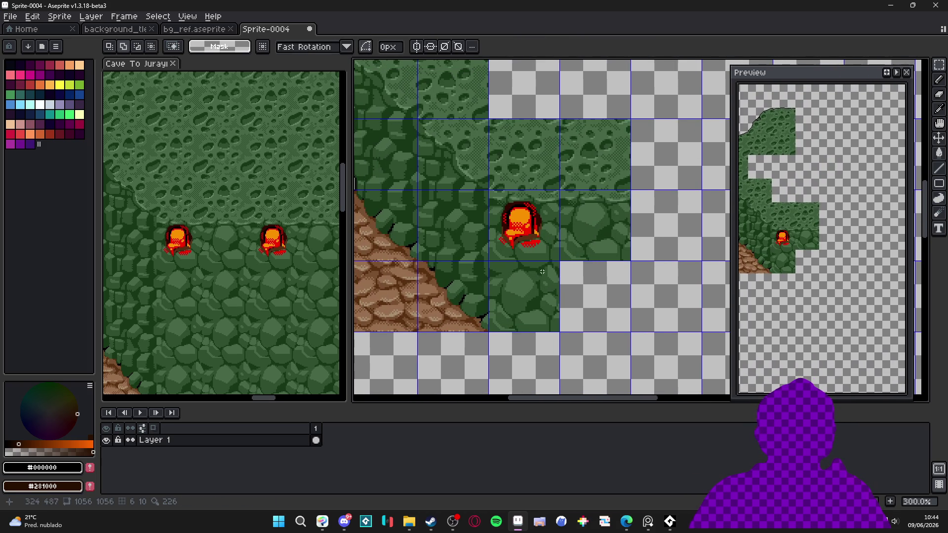
{"action": "scroll", "coordinate": [542, 272], "scroll_direction": "down", "scroll_amount": 1}
{"action": "scroll", "coordinate": [520, 304], "scroll_direction": "up", "scroll_amount": 1}
{"action": "scroll", "coordinate": [519, 297], "scroll_direction": "down", "scroll_amount": 1}
{"action": "scroll", "coordinate": [508, 307], "scroll_direction": "down", "scroll_amount": 1}
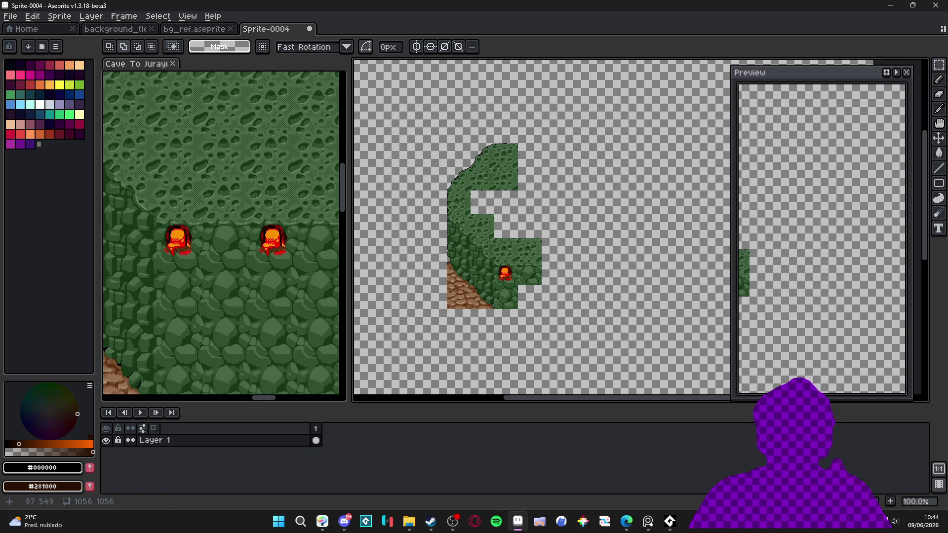
Step: Copy another rock tile from the cave reference and place it below the lava vent row
{"action": "left_click", "coordinate": [232, 303]}
{"action": "scroll", "coordinate": [247, 198], "scroll_direction": "down", "scroll_amount": 3}
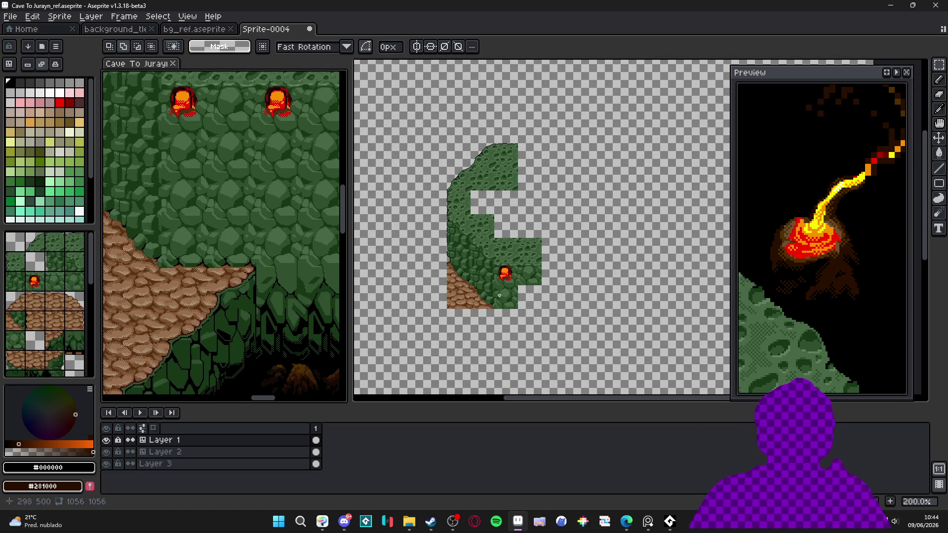
{"action": "scroll", "coordinate": [204, 292], "scroll_direction": "up", "scroll_amount": 1}
{"action": "key", "text": "ctrl+apostrophe"}
{"action": "key", "text": "v"}
{"action": "left_click", "coordinate": [187, 271]}
{"action": "key", "text": "m"}
{"action": "left_click_drag", "start_coordinate": [186, 269], "coordinate": [179, 263]}
{"action": "left_click", "coordinate": [516, 307]}
{"action": "key", "text": "ctrl+v"}
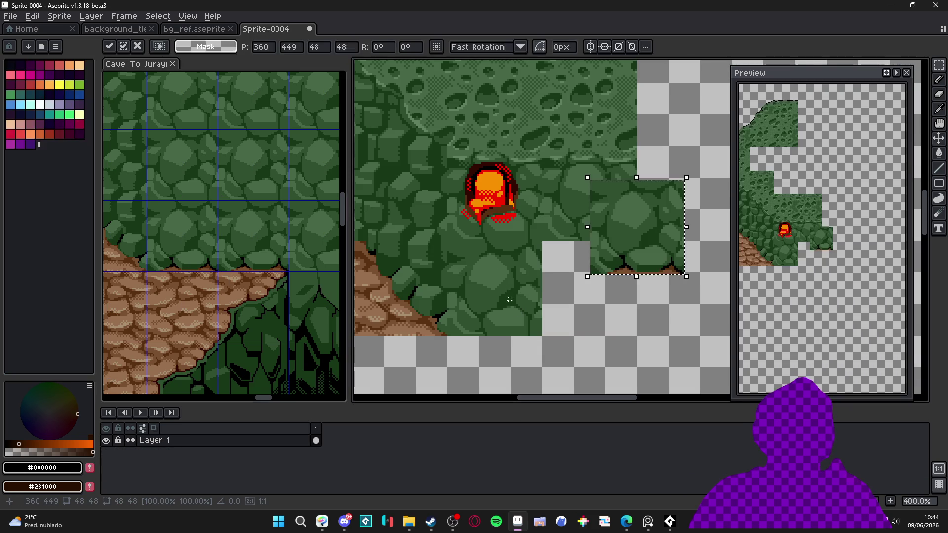
{"action": "left_click_drag", "start_coordinate": [651, 254], "coordinate": [513, 316]}
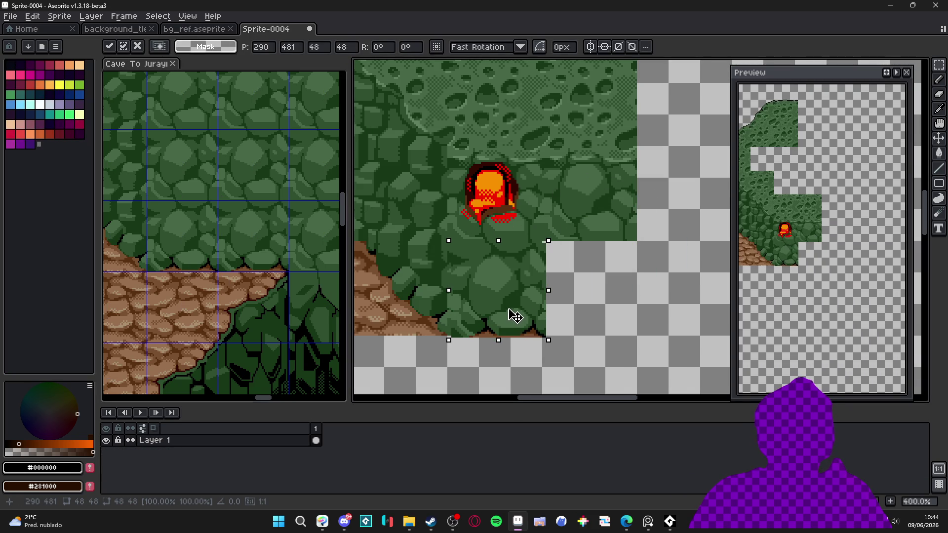
{"action": "scroll", "coordinate": [518, 298], "scroll_direction": "up", "scroll_amount": 5}
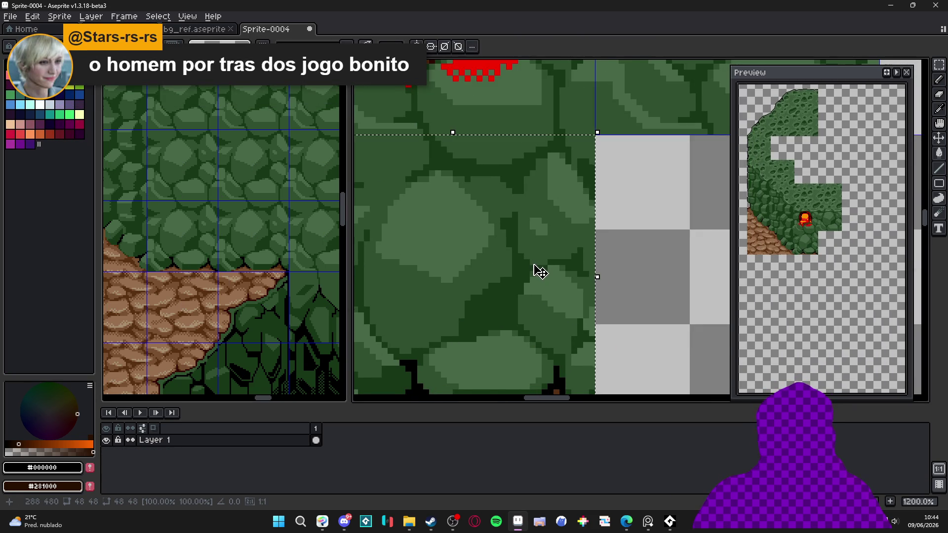
{"action": "scroll", "coordinate": [541, 271], "scroll_direction": "down", "scroll_amount": 5}
{"action": "scroll", "coordinate": [529, 281], "scroll_direction": "down", "scroll_amount": 2}
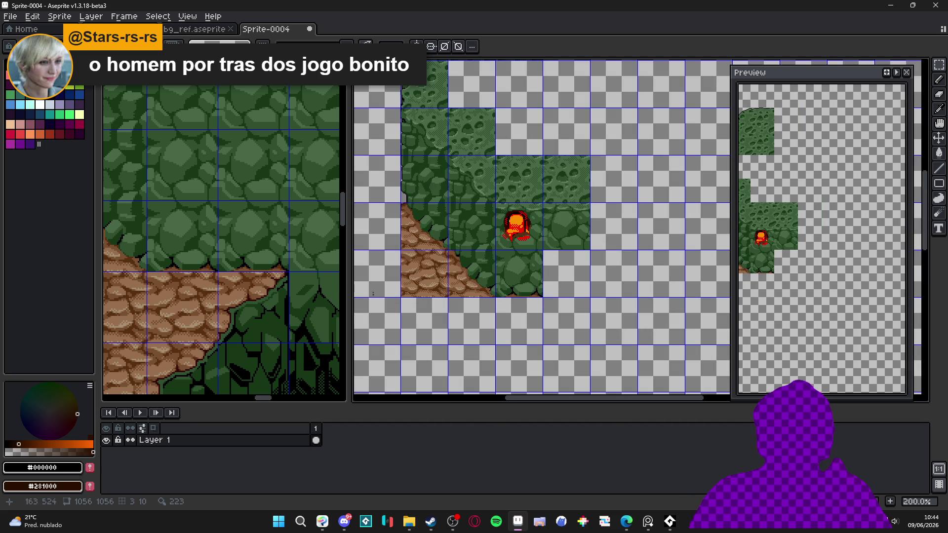
Step: Zoom the cave reference view back out
{"action": "left_click", "coordinate": [177, 282]}
{"action": "scroll", "coordinate": [202, 252], "scroll_direction": "up", "scroll_amount": 2}
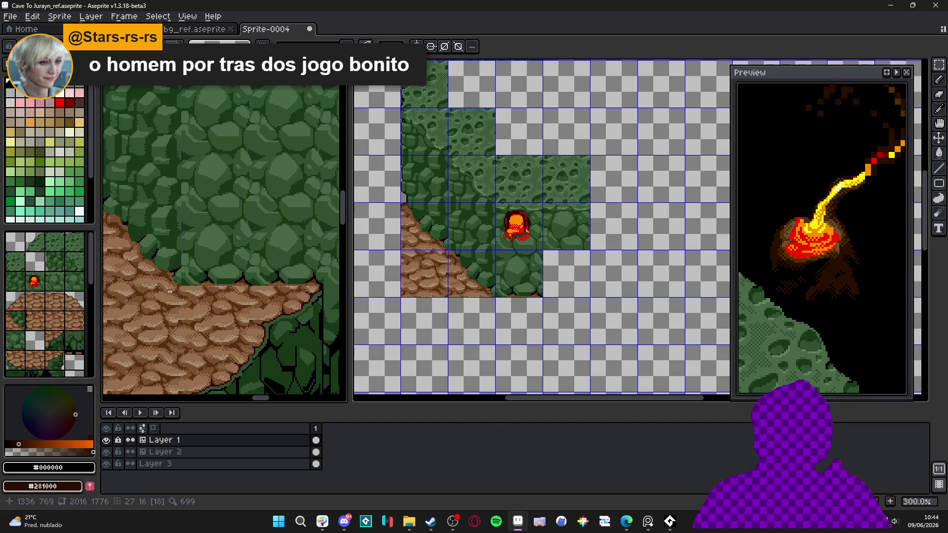
{"action": "scroll", "coordinate": [158, 292], "scroll_direction": "down", "scroll_amount": 3}
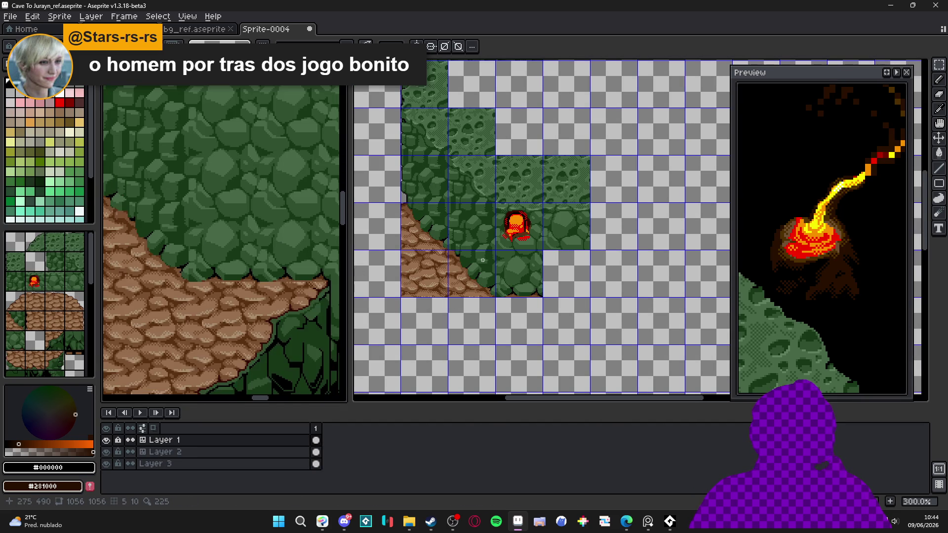
{"action": "scroll", "coordinate": [533, 257], "scroll_direction": "down", "scroll_amount": 2}
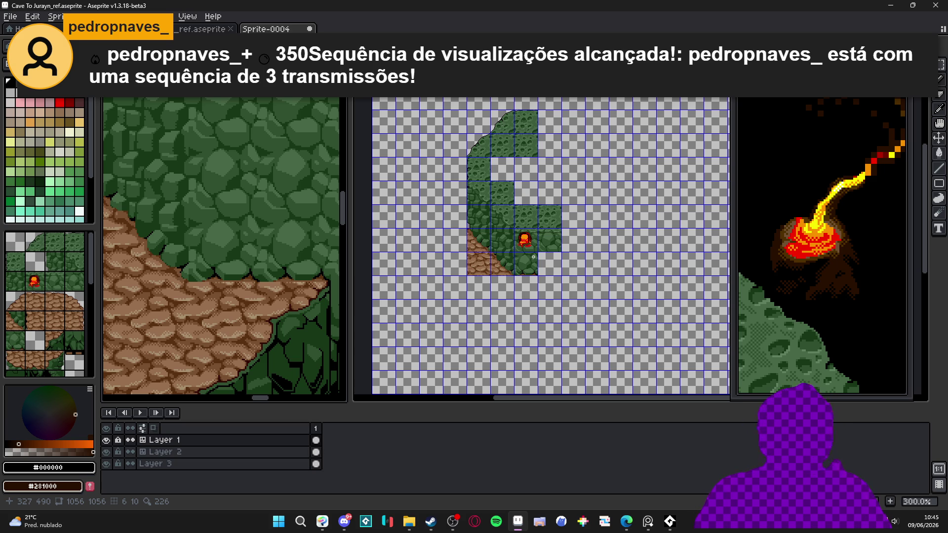
Step: Show the reference's tile grid and select the three-tile-tall cliff face column
{"action": "scroll", "coordinate": [538, 261], "scroll_direction": "down", "scroll_amount": 2}
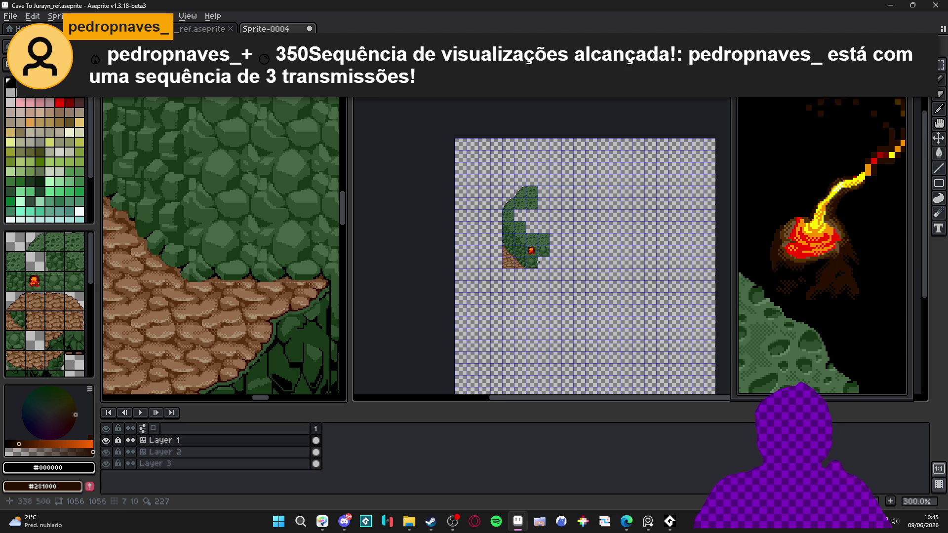
{"action": "key", "text": "ctrl+apostrophe"}
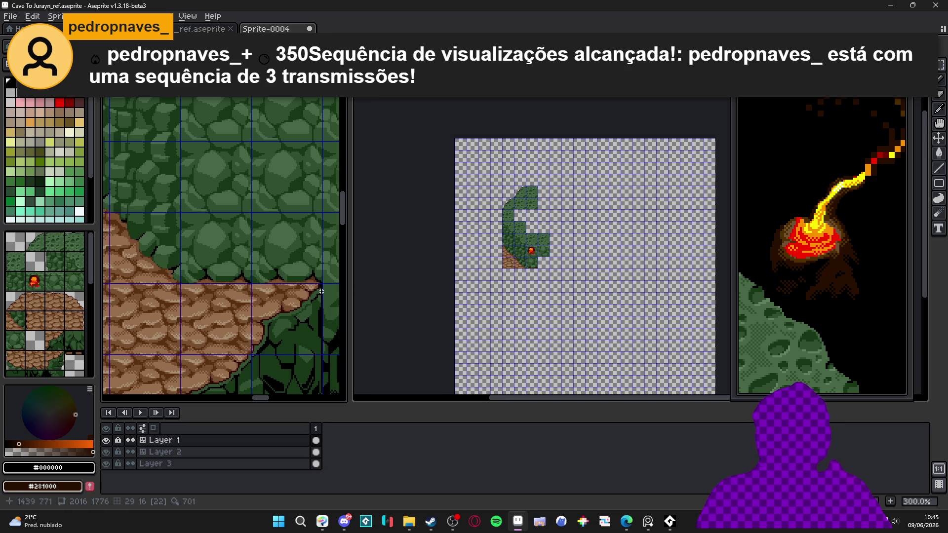
{"action": "scroll", "coordinate": [308, 297], "scroll_direction": "down", "scroll_amount": 2}
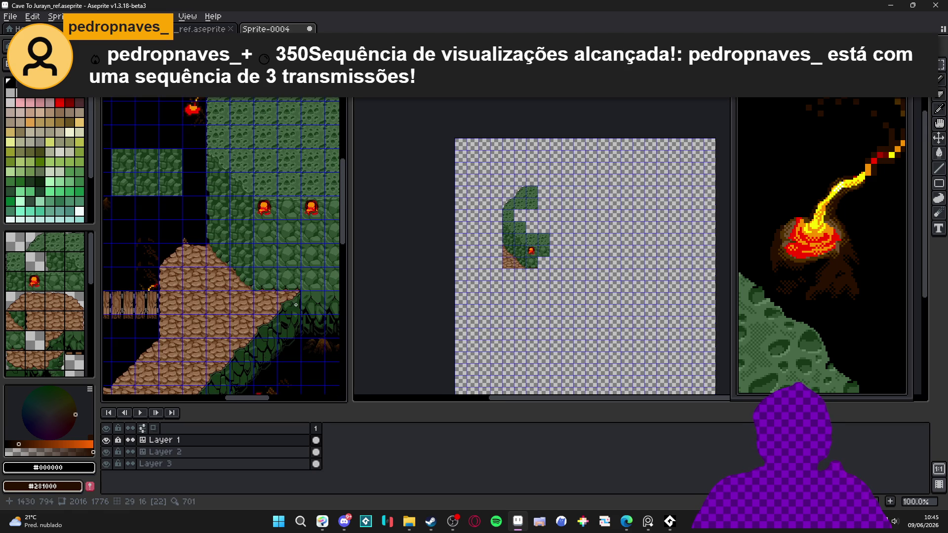
{"action": "scroll", "coordinate": [299, 290], "scroll_direction": "up", "scroll_amount": 2}
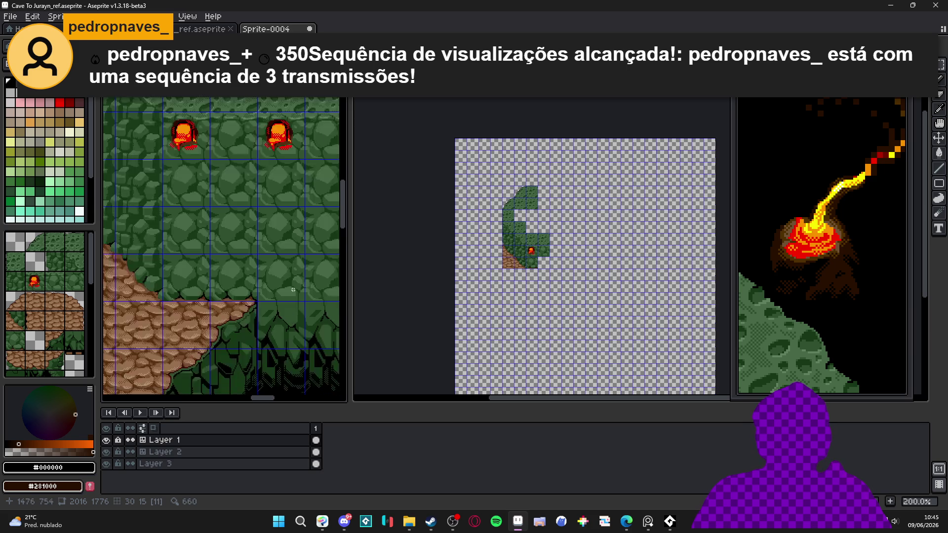
{"action": "left_click", "coordinate": [274, 326]}
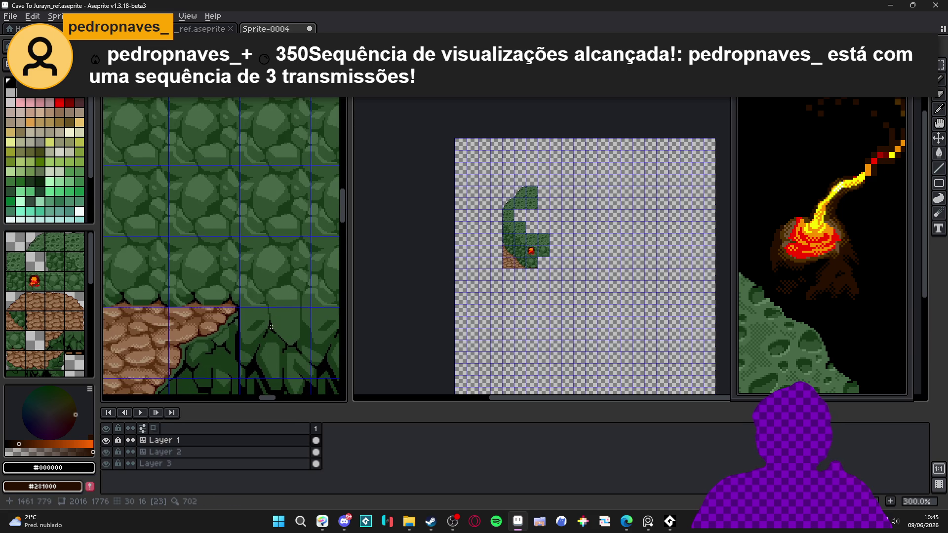
{"action": "left_click_drag", "start_coordinate": [272, 325], "coordinate": [250, 263]}
{"action": "left_click", "coordinate": [250, 213]}
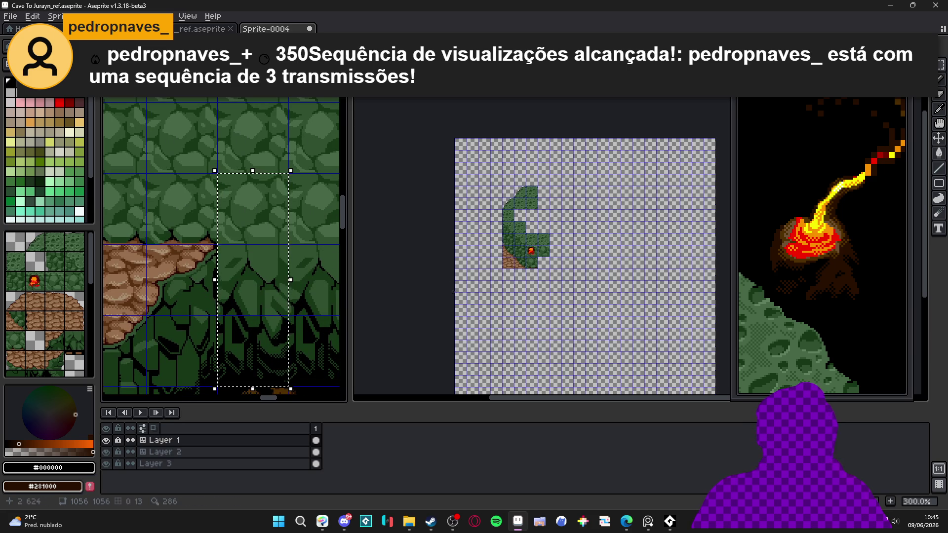
{"action": "scroll", "coordinate": [493, 237], "scroll_direction": "up", "scroll_amount": 5}
Step: Paste the cliff column into Sprite-0004 and position it under the mossy rock block
{"action": "left_click", "coordinate": [419, 284]}
{"action": "scroll", "coordinate": [420, 283], "scroll_direction": "up", "scroll_amount": 3}
{"action": "mouse_move", "coordinate": [459, 276]}
{"action": "left_mouse_down"}
{"action": "mouse_move", "coordinate": [474, 194]}
{"action": "mouse_move", "coordinate": [474, 102]}
{"action": "left_mouse_up"}
{"action": "key", "text": "ctrl+v"}
{"action": "left_click_drag", "start_coordinate": [627, 104], "coordinate": [518, 184]}
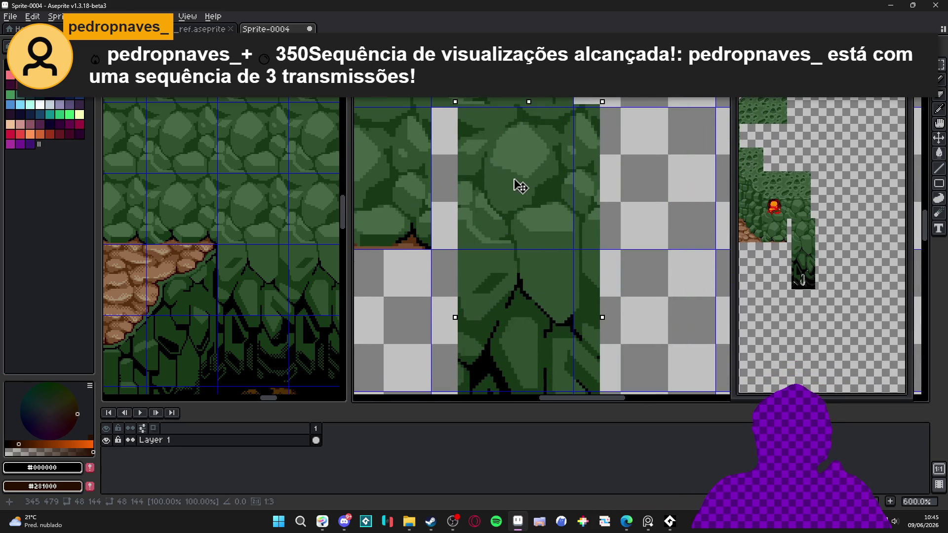
{"action": "scroll", "coordinate": [508, 127], "scroll_direction": "up", "scroll_amount": 4}
{"action": "mouse_move", "coordinate": [607, 254]}
{"action": "left_mouse_down"}
{"action": "mouse_move", "coordinate": [541, 282]}
{"action": "mouse_move", "coordinate": [529, 269]}
{"action": "left_mouse_up"}
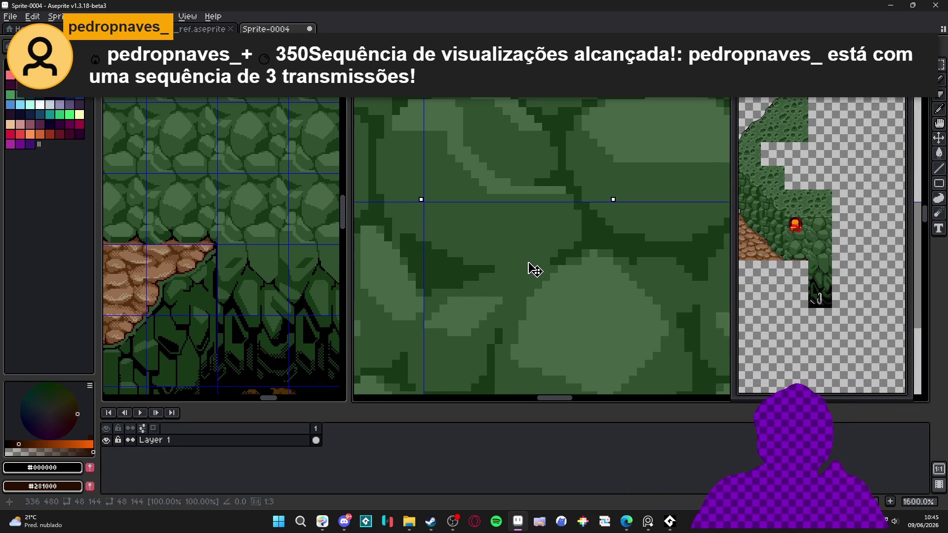
{"action": "scroll", "coordinate": [530, 269], "scroll_direction": "down", "scroll_amount": 7}
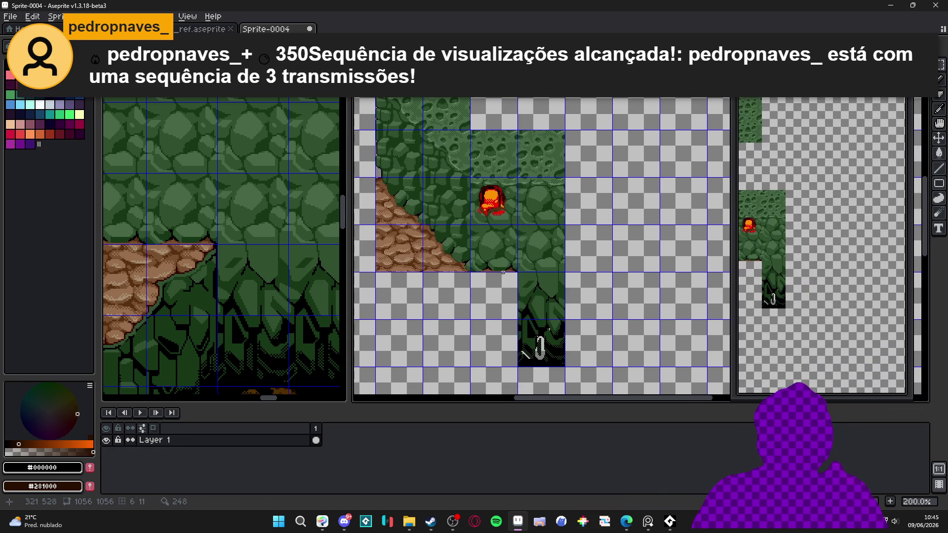
{"action": "scroll", "coordinate": [495, 273], "scroll_direction": "down", "scroll_amount": 1}
{"action": "scroll", "coordinate": [260, 269], "scroll_direction": "down", "scroll_amount": 2}
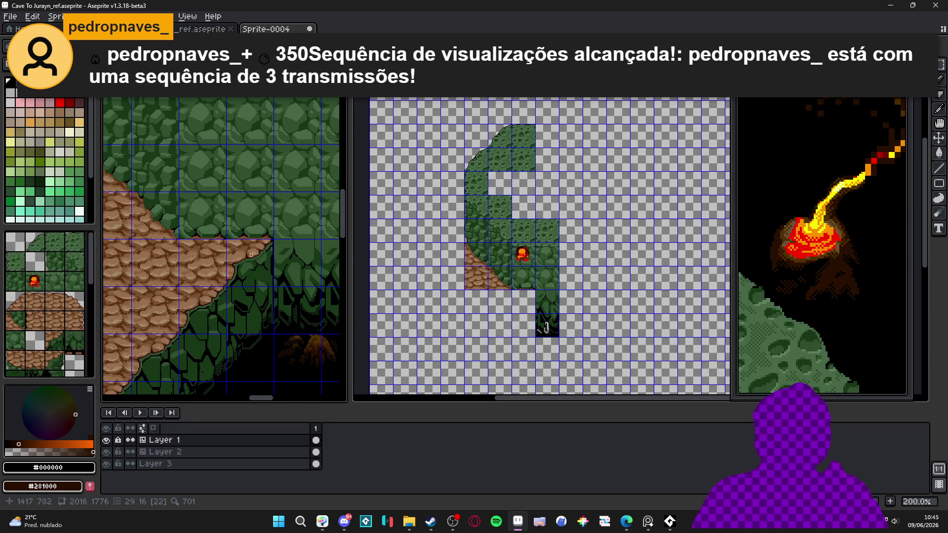
Step: Select the dirt edge, slope and cliff section in the reference
{"action": "left_click_drag", "start_coordinate": [259, 252], "coordinate": [262, 350]}
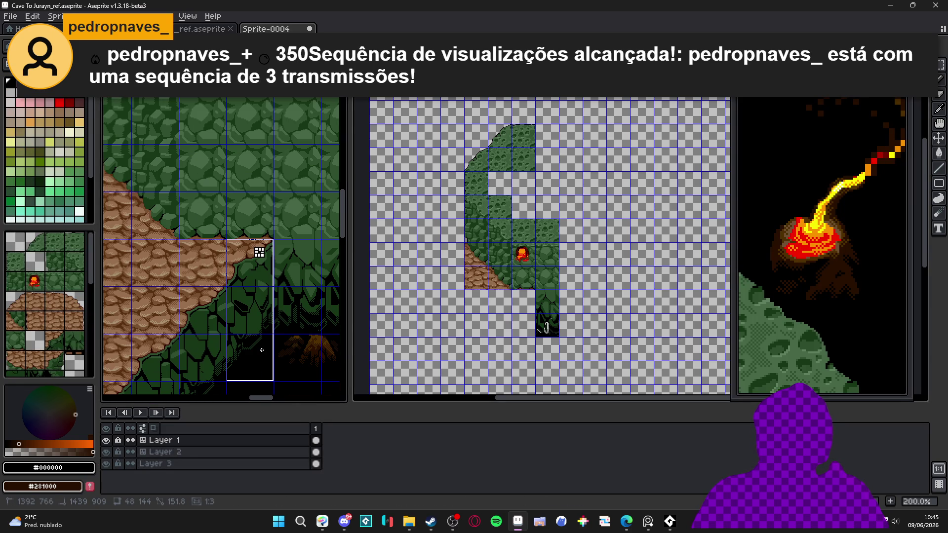
{"action": "left_click_drag", "start_coordinate": [262, 349], "coordinate": [263, 352]}
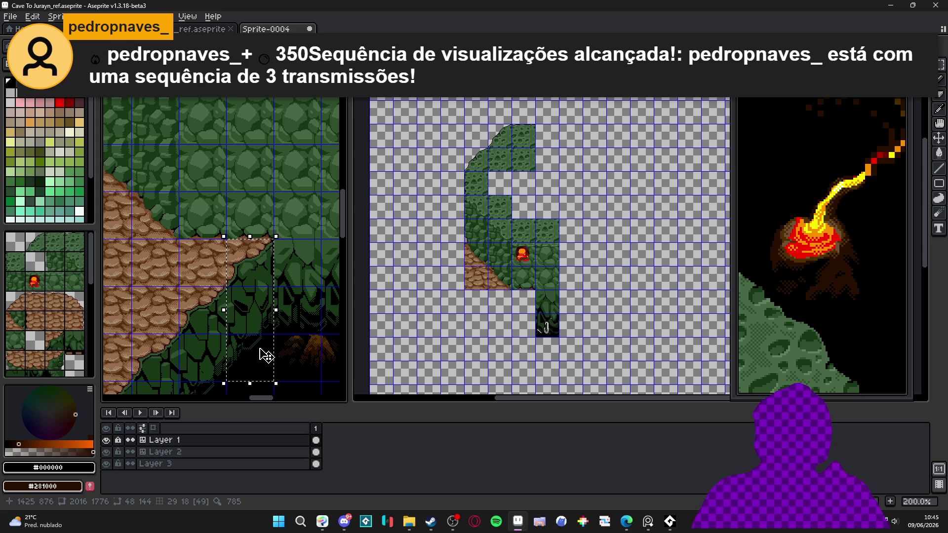
{"action": "left_click_drag", "start_coordinate": [202, 309], "coordinate": [198, 359]}
{"action": "left_click", "coordinate": [255, 336]}
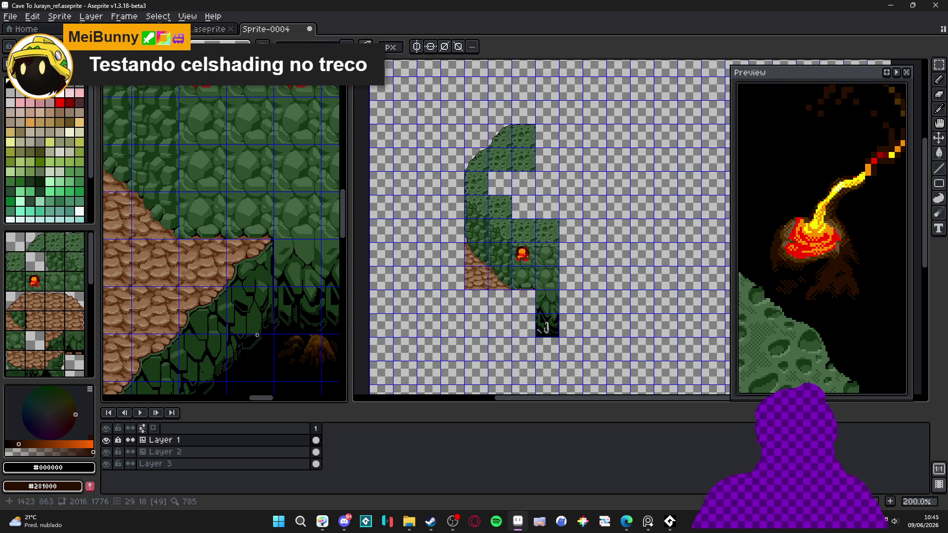
Step: Paste the slope chunk into Sprite-0004, align it under the dirt slope and commit
{"action": "left_click", "coordinate": [565, 205]}
{"action": "scroll", "coordinate": [565, 205], "scroll_direction": "up", "scroll_amount": 2}
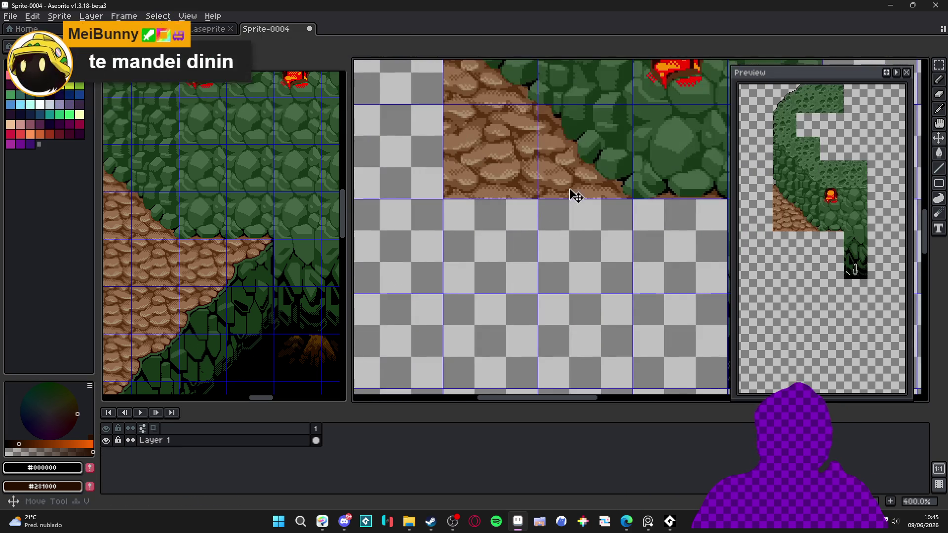
{"action": "scroll", "coordinate": [589, 197], "scroll_direction": "down", "scroll_amount": 1}
{"action": "key", "text": "ctrl+v"}
{"action": "mouse_move", "coordinate": [640, 226]}
{"action": "left_mouse_down"}
{"action": "mouse_move", "coordinate": [506, 358]}
{"action": "mouse_move", "coordinate": [514, 317]}
{"action": "left_mouse_up"}
{"action": "scroll", "coordinate": [581, 247], "scroll_direction": "up", "scroll_amount": 4}
{"action": "mouse_move", "coordinate": [581, 248]}
{"action": "left_mouse_down"}
{"action": "mouse_move", "coordinate": [564, 256]}
{"action": "mouse_move", "coordinate": [565, 248]}
{"action": "left_mouse_up"}
{"action": "scroll", "coordinate": [565, 248], "scroll_direction": "down", "scroll_amount": 4}
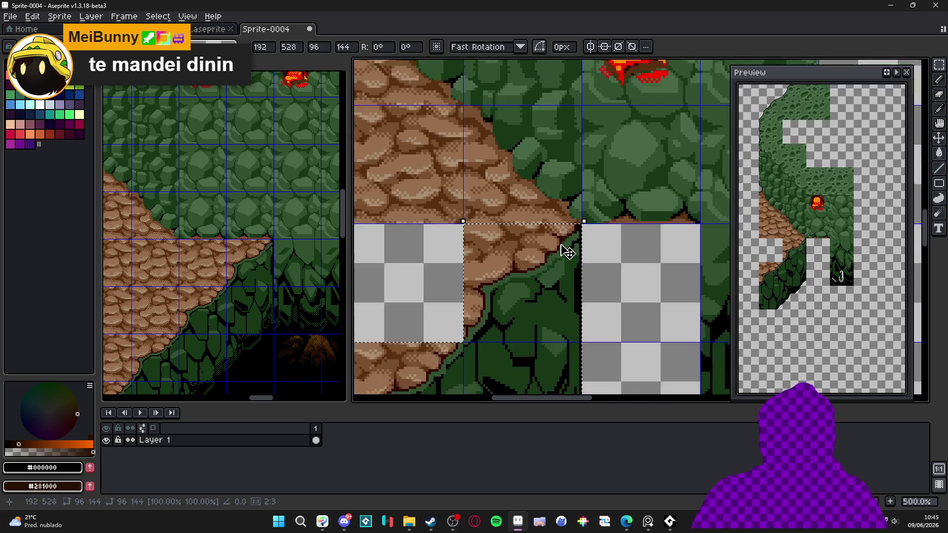
{"action": "key", "text": "Return"}
Step: Shift a 96x144 block of the new tiles into its new position
{"action": "scroll", "coordinate": [545, 269], "scroll_direction": "right", "scroll_amount": 2}
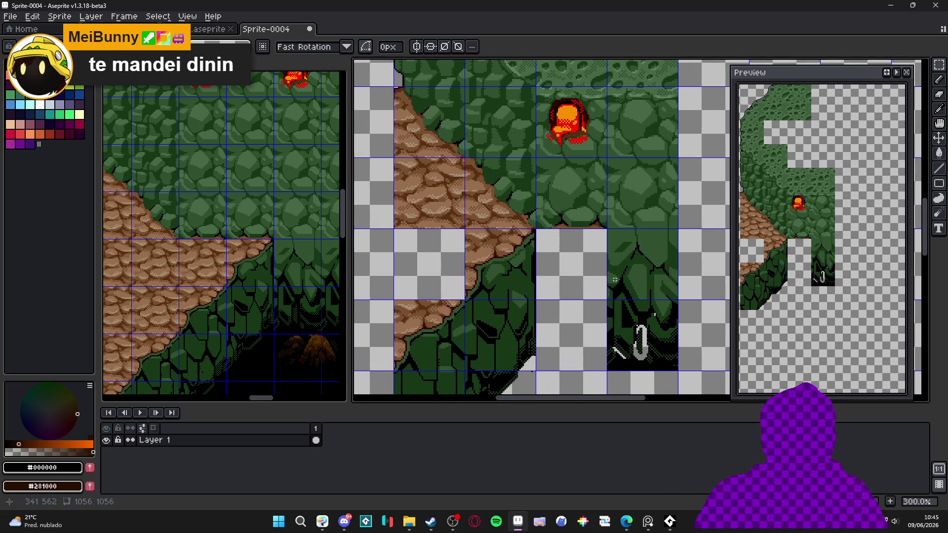
{"action": "scroll", "coordinate": [614, 279], "scroll_direction": "down", "scroll_amount": 2}
{"action": "scroll", "coordinate": [615, 279], "scroll_direction": "left", "scroll_amount": 1}
{"action": "mouse_move", "coordinate": [527, 226]}
{"action": "left_mouse_down"}
{"action": "mouse_move", "coordinate": [432, 340]}
{"action": "mouse_move", "coordinate": [434, 388]}
{"action": "mouse_move", "coordinate": [504, 388]}
{"action": "left_mouse_up"}
{"action": "left_click", "coordinate": [443, 367]}
{"action": "scroll", "coordinate": [446, 257], "scroll_direction": "right", "scroll_amount": 2}
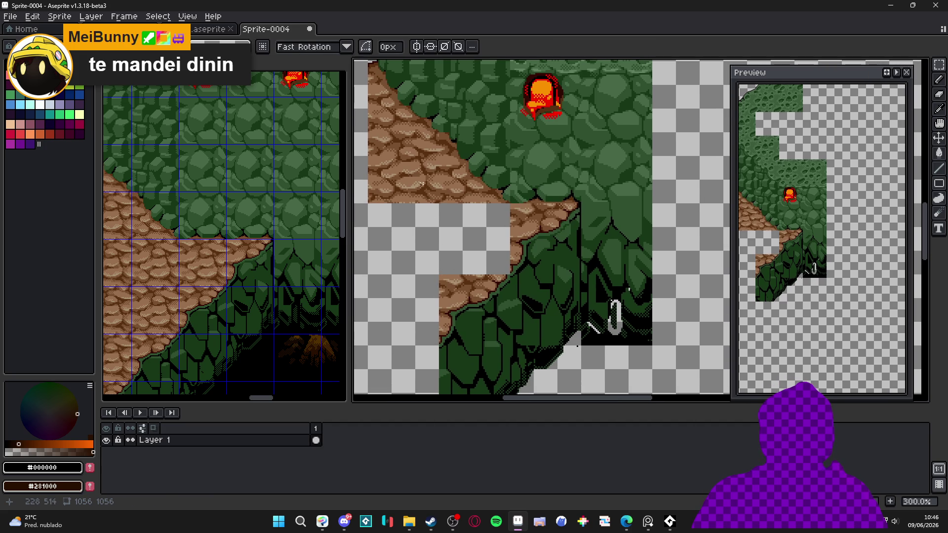
{"action": "scroll", "coordinate": [411, 162], "scroll_direction": "down", "scroll_amount": 3}
{"action": "scroll", "coordinate": [524, 273], "scroll_direction": "up", "scroll_amount": 2}
{"action": "scroll", "coordinate": [524, 274], "scroll_direction": "down", "scroll_amount": 4}
{"action": "scroll", "coordinate": [524, 273], "scroll_direction": "up", "scroll_amount": 1}
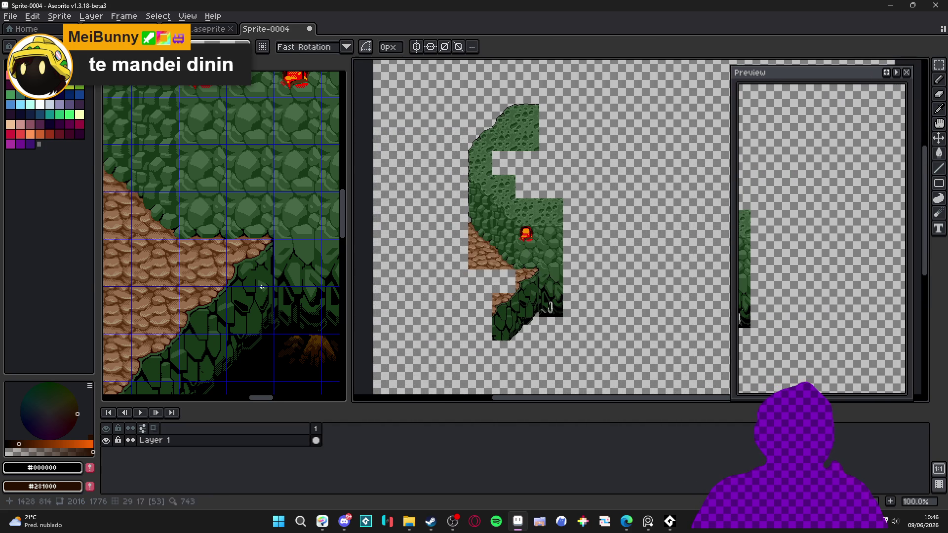
{"action": "scroll", "coordinate": [241, 274], "scroll_direction": "down", "scroll_amount": 1}
{"action": "scroll", "coordinate": [229, 250], "scroll_direction": "down", "scroll_amount": 2}
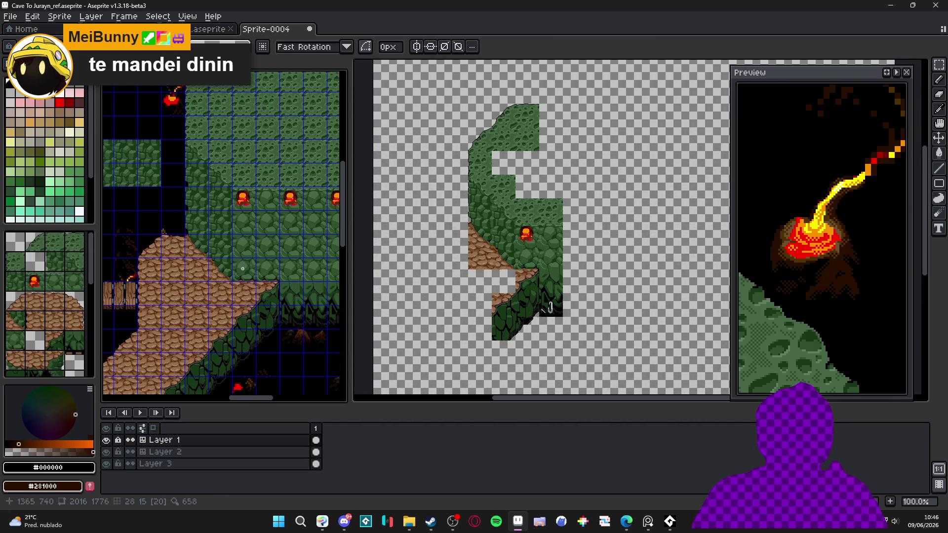
{"action": "scroll", "coordinate": [504, 182], "scroll_direction": "up", "scroll_amount": 2}
{"action": "left_click", "coordinate": [504, 182]}
{"action": "left_click_drag", "start_coordinate": [504, 181], "coordinate": [499, 270]}
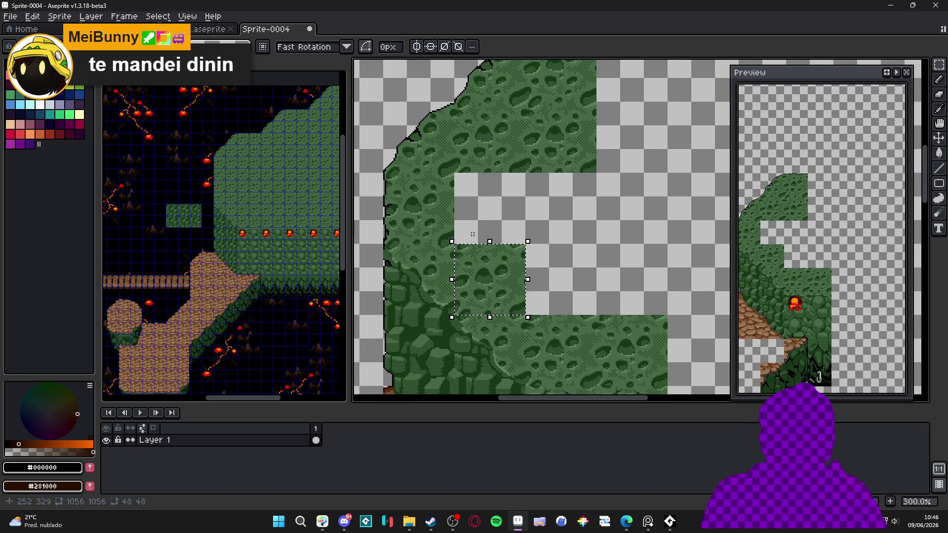
Step: Clear the tile selection and bring the lower part of the layout into view
{"action": "left_click", "coordinate": [439, 216]}
{"action": "left_click", "coordinate": [525, 151]}
{"action": "left_click_drag", "start_coordinate": [526, 151], "coordinate": [483, 237]}
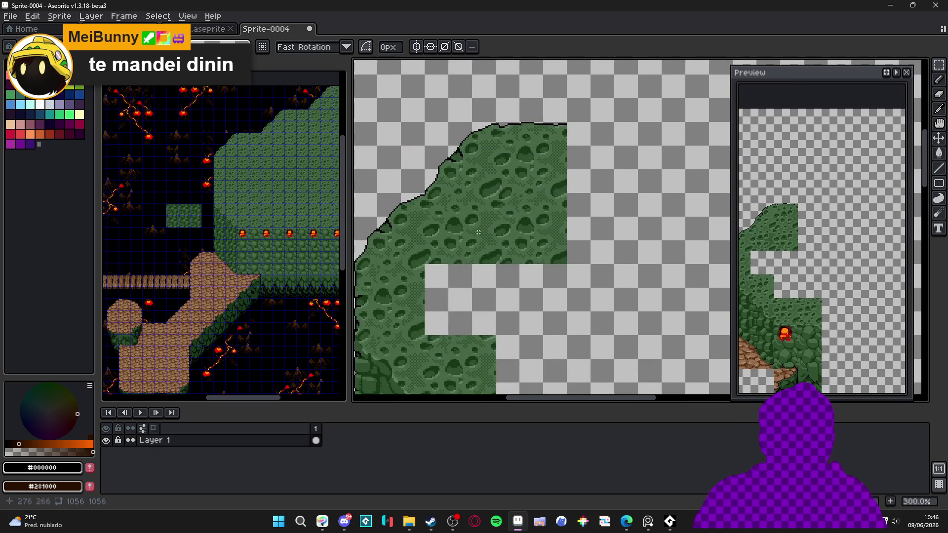
{"action": "left_click", "coordinate": [538, 238]}
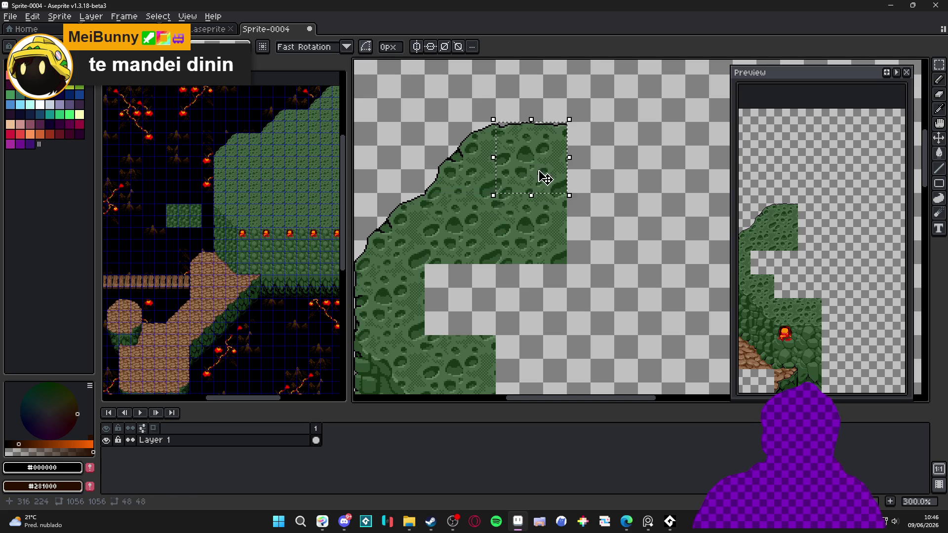
{"action": "scroll", "coordinate": [510, 165], "scroll_direction": "down", "scroll_amount": 3}
{"action": "scroll", "coordinate": [511, 166], "scroll_direction": "down", "scroll_amount": 2}
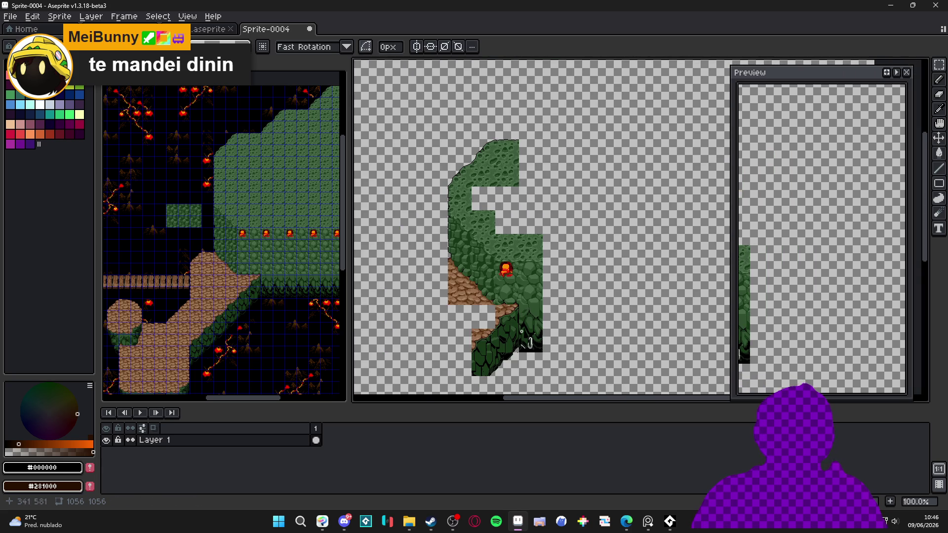
{"action": "scroll", "coordinate": [217, 319], "scroll_direction": "down", "scroll_amount": 2}
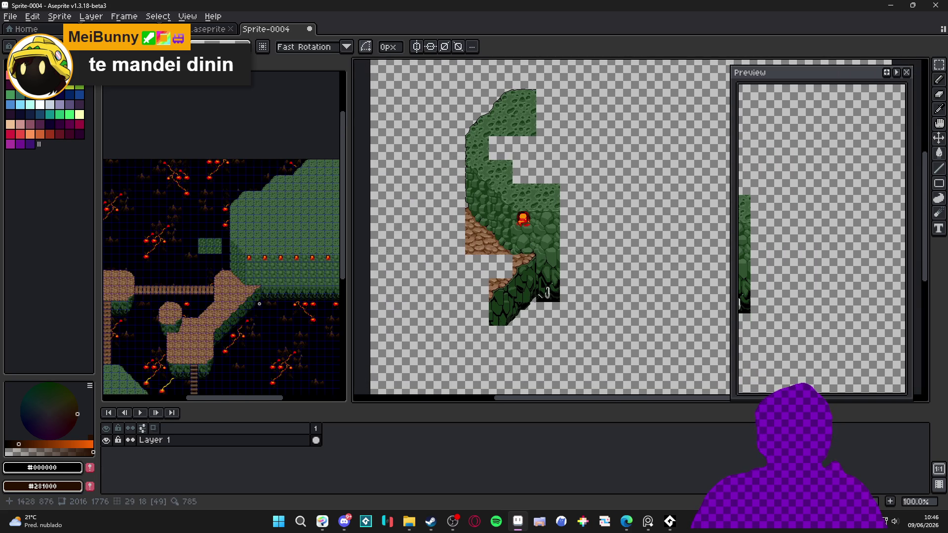
Step: Select and discard the 48x48 dirt block, then zoom out to see the whole slope
{"action": "left_click", "coordinate": [218, 319]}
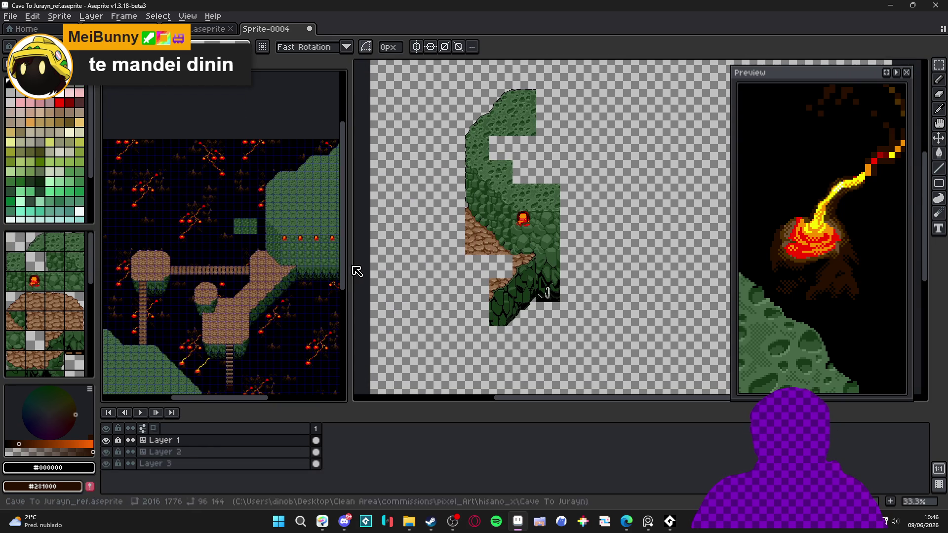
{"action": "scroll", "coordinate": [475, 244], "scroll_direction": "up", "scroll_amount": 2}
{"action": "left_click_drag", "start_coordinate": [475, 244], "coordinate": [481, 252]}
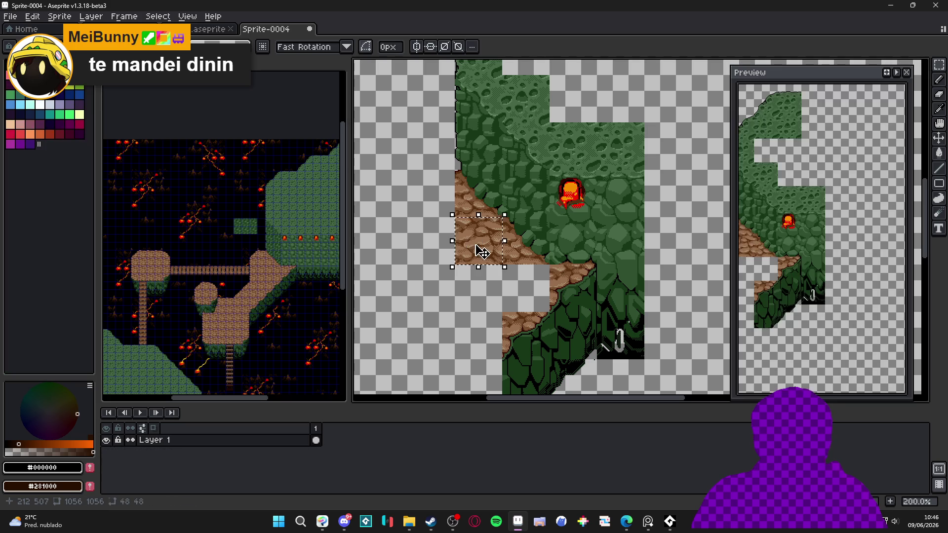
{"action": "left_click", "coordinate": [481, 261]}
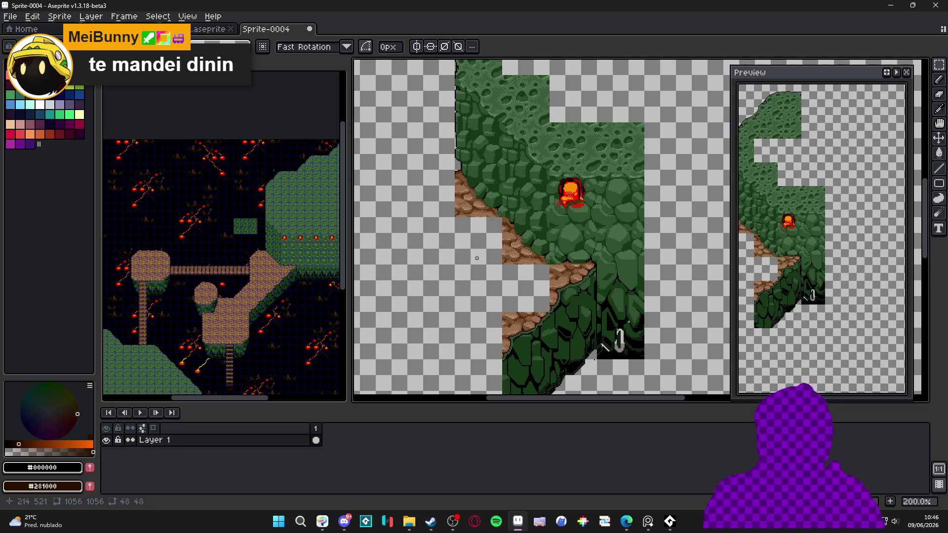
{"action": "scroll", "coordinate": [477, 257], "scroll_direction": "down", "scroll_amount": 1}
{"action": "scroll", "coordinate": [489, 253], "scroll_direction": "up", "scroll_amount": 1}
{"action": "scroll", "coordinate": [439, 259], "scroll_direction": "down", "scroll_amount": 1}
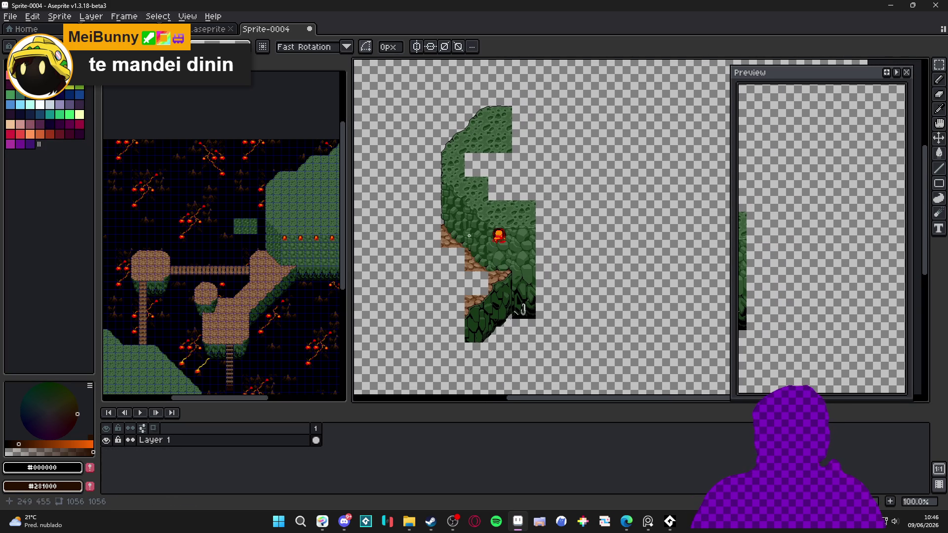
{"action": "left_click_drag", "start_coordinate": [454, 259], "coordinate": [469, 259]}
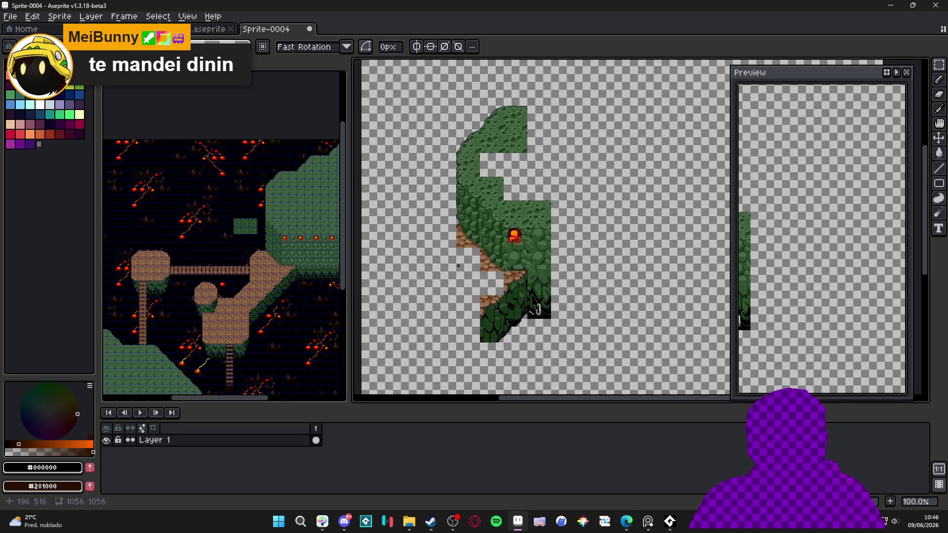
{"action": "scroll", "coordinate": [458, 266], "scroll_direction": "right", "scroll_amount": 3}
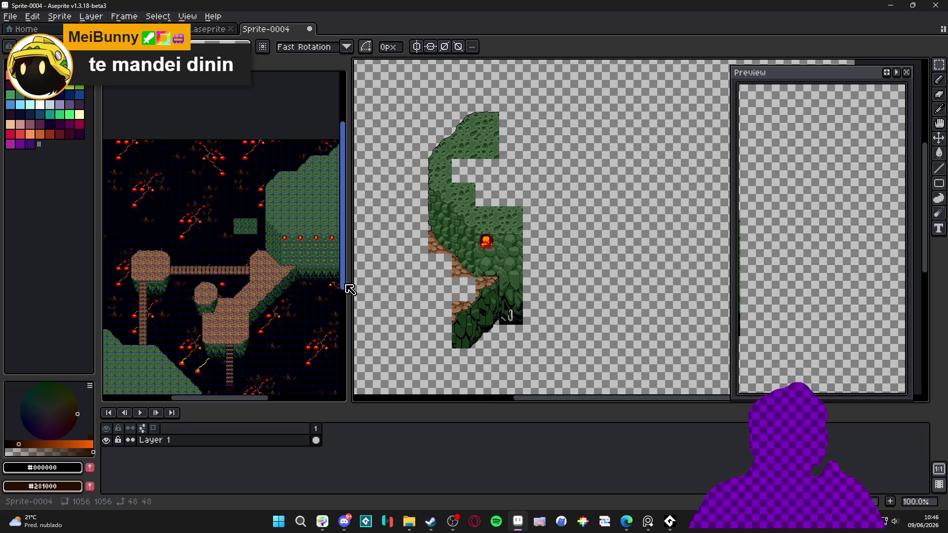
{"action": "scroll", "coordinate": [469, 226], "scroll_direction": "up", "scroll_amount": 2}
{"action": "scroll", "coordinate": [469, 226], "scroll_direction": "down", "scroll_amount": 2}
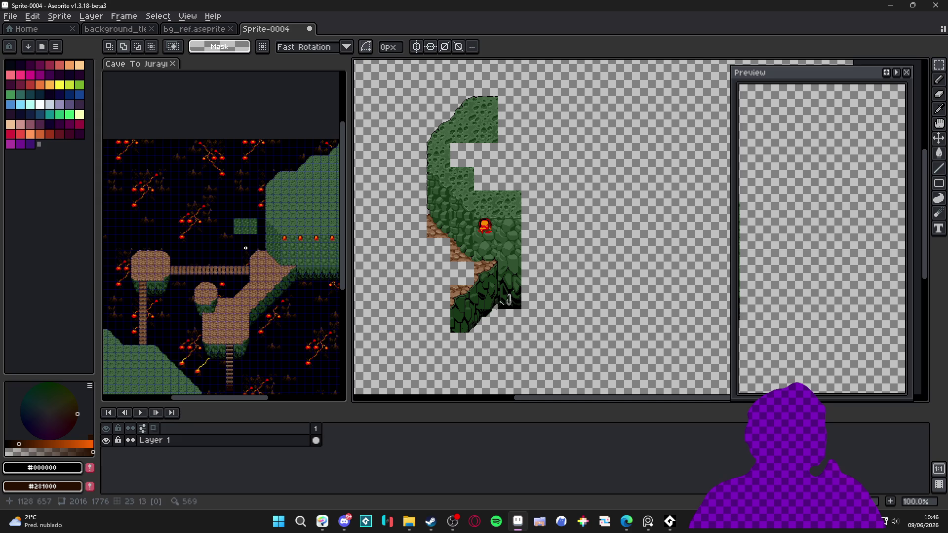
Step: Copy a 96x96 mossy rock block from the reference and commit it onto the slope's top
{"action": "left_click", "coordinate": [201, 269]}
{"action": "left_click_drag", "start_coordinate": [201, 269], "coordinate": [265, 180]}
{"action": "scroll", "coordinate": [188, 268], "scroll_direction": "up", "scroll_amount": 3}
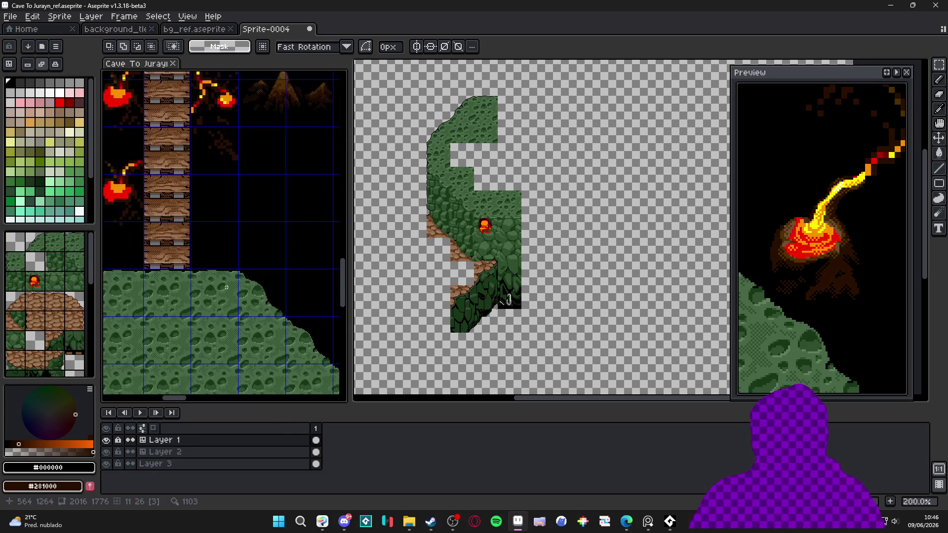
{"action": "left_click_drag", "start_coordinate": [287, 269], "coordinate": [191, 364]}
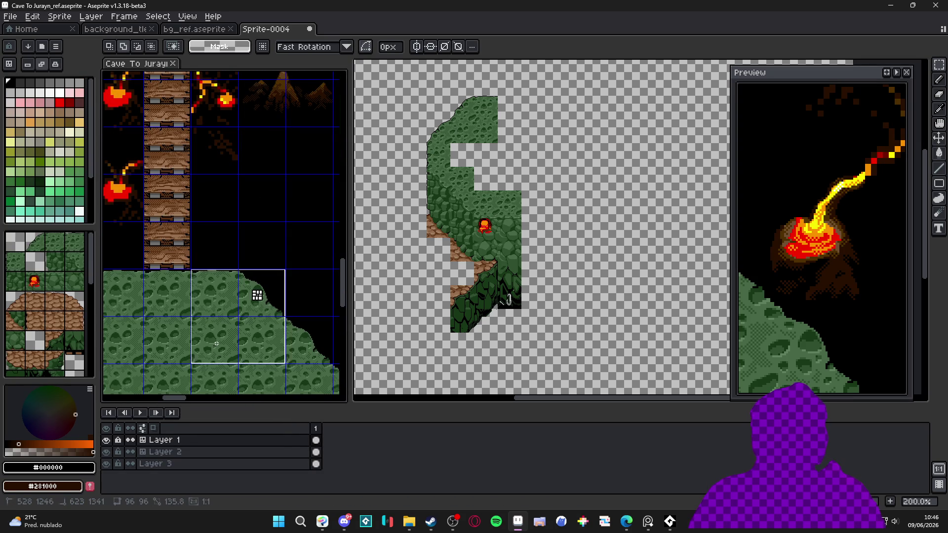
{"action": "key", "text": "v"}
{"action": "scroll", "coordinate": [499, 102], "scroll_direction": "up", "scroll_amount": 3}
{"action": "left_click", "coordinate": [444, 252]}
{"action": "key", "text": "ctrl+v"}
{"action": "scroll", "coordinate": [519, 265], "scroll_direction": "down", "scroll_amount": 2}
{"action": "scroll", "coordinate": [627, 265], "scroll_direction": "up", "scroll_amount": 3}
{"action": "mouse_move", "coordinate": [626, 265]}
{"action": "left_mouse_down"}
{"action": "mouse_move", "coordinate": [533, 275]}
{"action": "mouse_move", "coordinate": [579, 287]}
{"action": "mouse_move", "coordinate": [482, 247]}
{"action": "mouse_move", "coordinate": [490, 248]}
{"action": "left_mouse_up"}
{"action": "scroll", "coordinate": [525, 265], "scroll_direction": "up", "scroll_amount": 3}
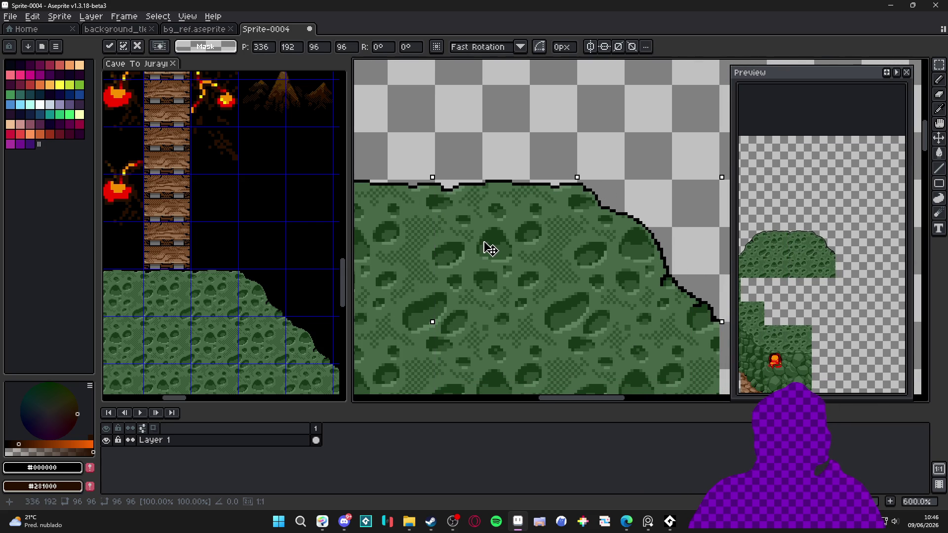
{"action": "scroll", "coordinate": [488, 257], "scroll_direction": "down", "scroll_amount": 4}
{"action": "key", "text": "Return"}
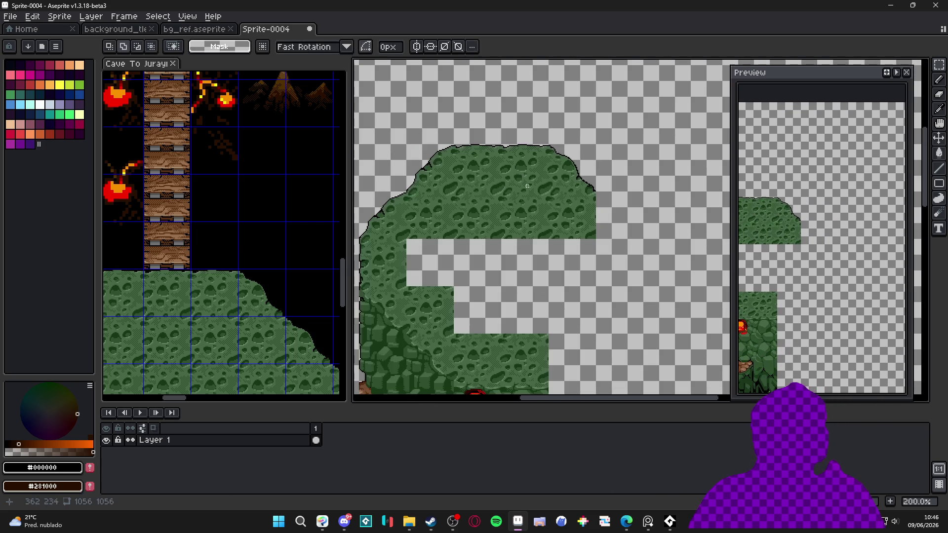
Step: Copy another mossy rock tile and place it below the rock's edge
{"action": "left_click", "coordinate": [268, 148]}
{"action": "scroll", "coordinate": [269, 148], "scroll_direction": "down", "scroll_amount": 2}
{"action": "scroll", "coordinate": [213, 249], "scroll_direction": "up", "scroll_amount": 3}
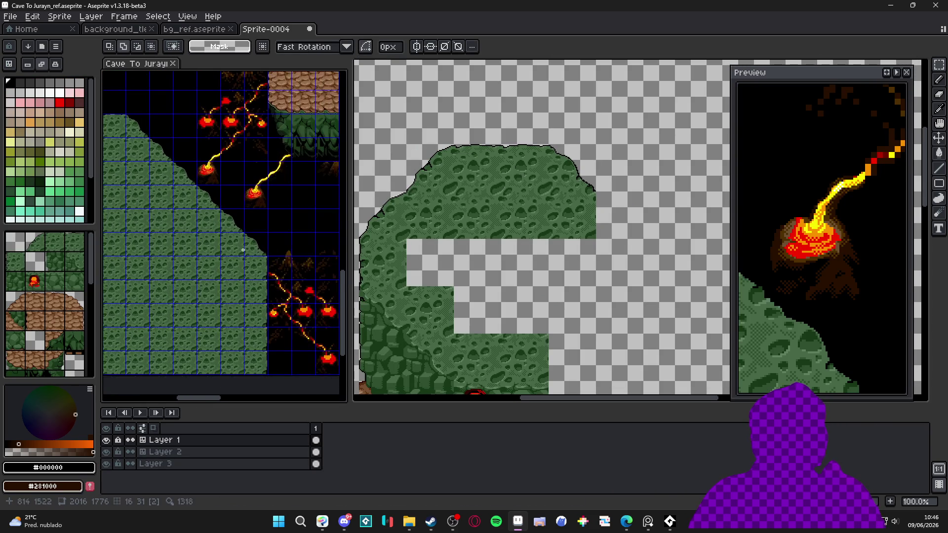
{"action": "scroll", "coordinate": [233, 244], "scroll_direction": "up", "scroll_amount": 2}
{"action": "scroll", "coordinate": [606, 209], "scroll_direction": "up", "scroll_amount": 3}
{"action": "key", "text": "v"}
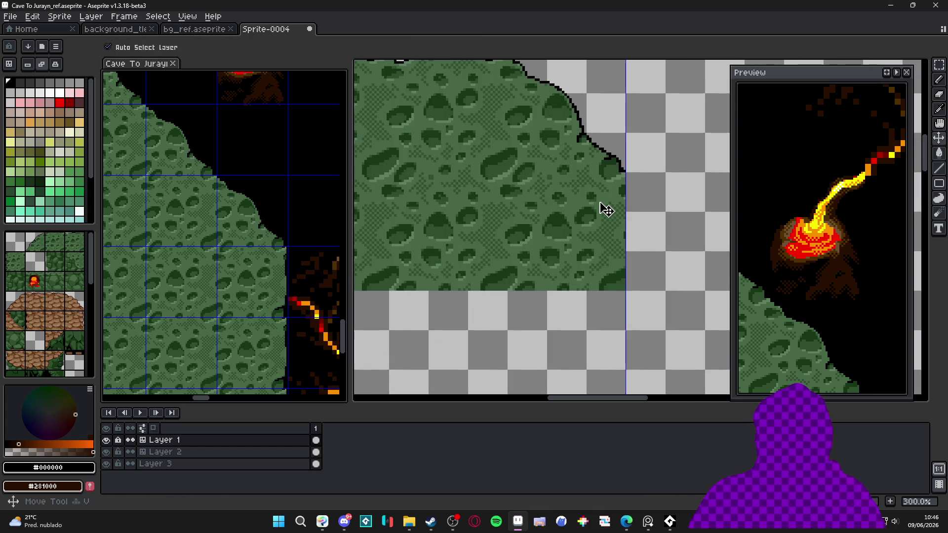
{"action": "left_click", "coordinate": [606, 209]}
{"action": "key", "text": "ctrl+v"}
{"action": "mouse_move", "coordinate": [622, 200]}
{"action": "left_mouse_down"}
{"action": "mouse_move", "coordinate": [585, 224]}
{"action": "mouse_move", "coordinate": [552, 208]}
{"action": "mouse_move", "coordinate": [602, 215]}
{"action": "mouse_move", "coordinate": [623, 296]}
{"action": "mouse_move", "coordinate": [663, 344]}
{"action": "mouse_move", "coordinate": [598, 302]}
{"action": "mouse_move", "coordinate": [596, 283]}
{"action": "left_mouse_up"}
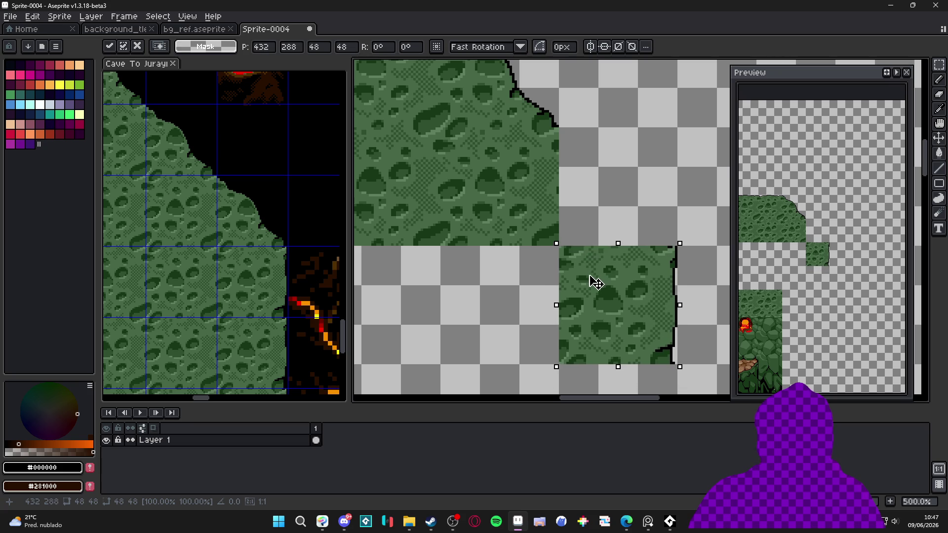
{"action": "key", "text": "Return"}
Step: Clear the original 48x48 area above-left, then undo the clearing
{"action": "left_click_drag", "start_coordinate": [441, 129], "coordinate": [535, 184]}
{"action": "key", "text": "Delete"}
{"action": "left_click_drag", "start_coordinate": [561, 247], "coordinate": [633, 283]}
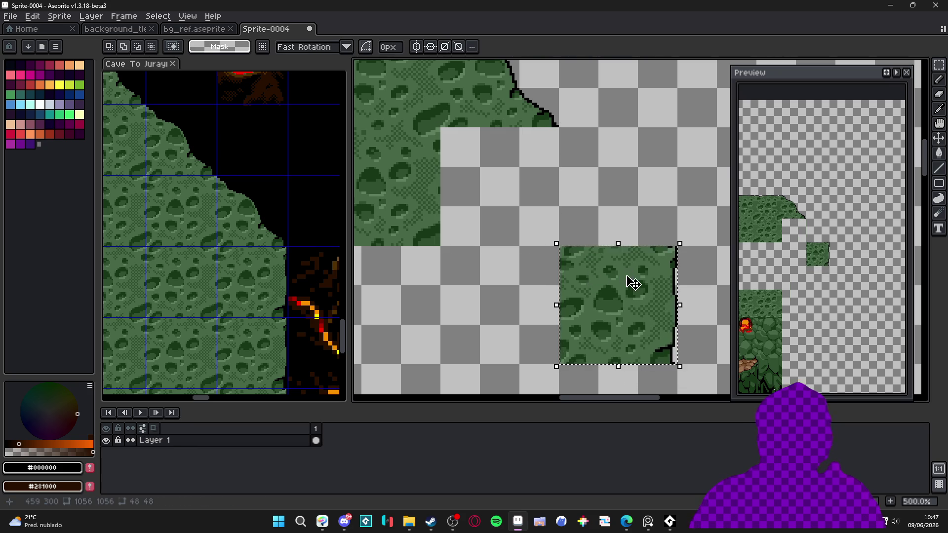
{"action": "key", "text": "ctrl+z"}
{"action": "key", "text": "ctrl+z"}
{"action": "scroll", "coordinate": [515, 251], "scroll_direction": "down", "scroll_amount": 5}
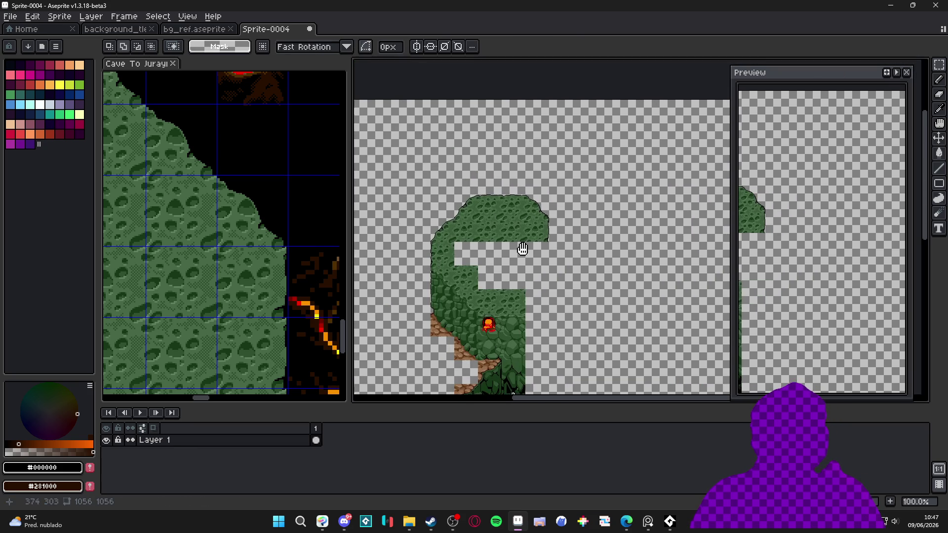
Step: Switch to the Cave To Jurayn_ref map and zoom around its dirt platforms and mossy rock to compare with Sprite-0004
{"action": "scroll", "coordinate": [277, 208], "scroll_direction": "down", "scroll_amount": 3}
{"action": "left_click", "coordinate": [277, 208]}
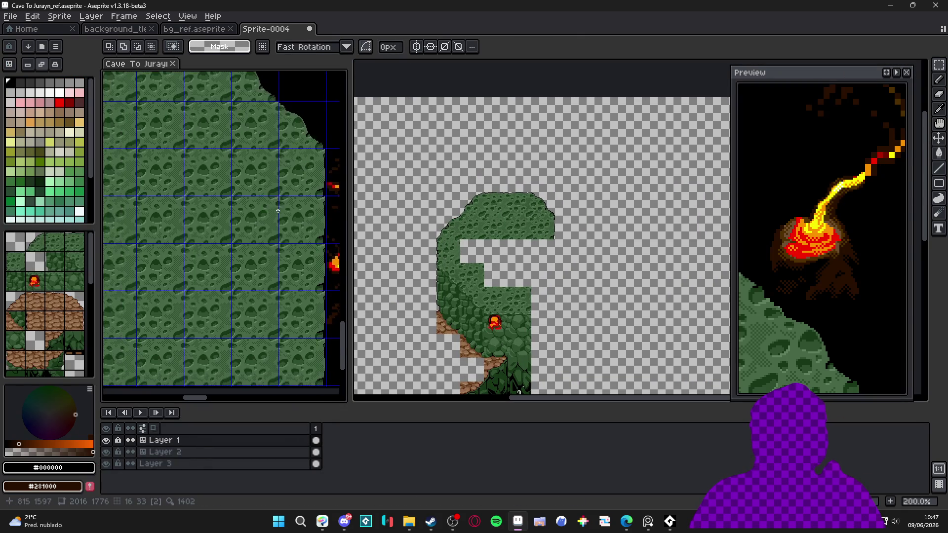
{"action": "scroll", "coordinate": [277, 208], "scroll_direction": "down", "scroll_amount": 2}
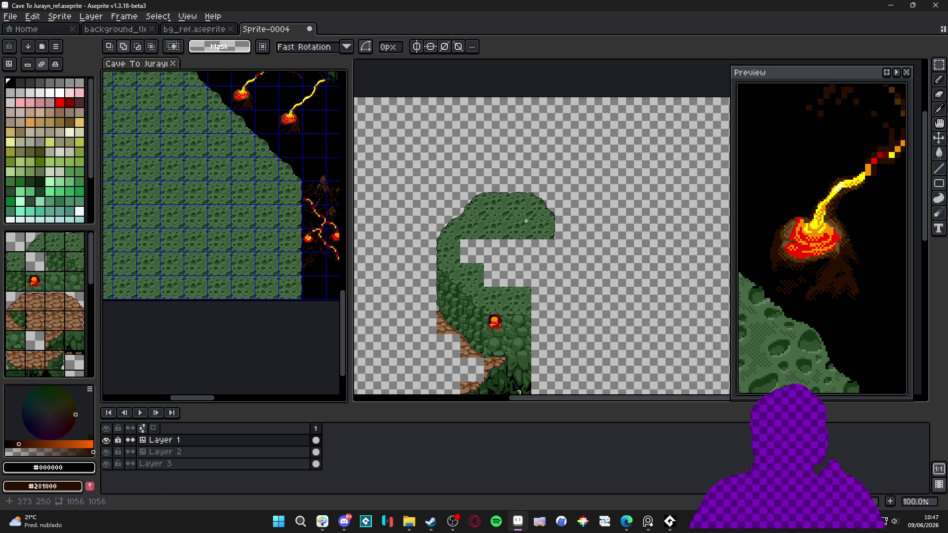
{"action": "scroll", "coordinate": [528, 219], "scroll_direction": "up", "scroll_amount": 2}
{"action": "scroll", "coordinate": [268, 183], "scroll_direction": "up", "scroll_amount": 5}
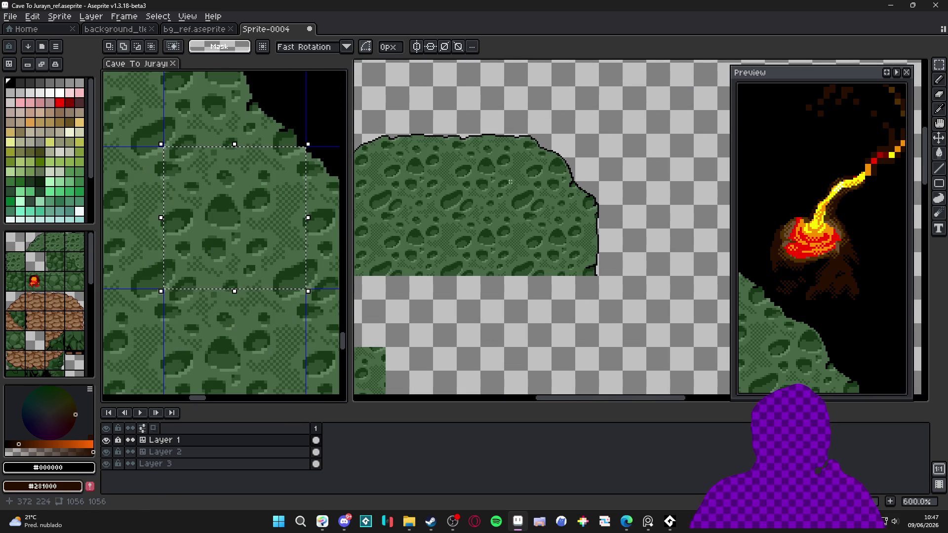
{"action": "scroll", "coordinate": [286, 148], "scroll_direction": "up", "scroll_amount": 1}
{"action": "scroll", "coordinate": [285, 147], "scroll_direction": "down", "scroll_amount": 3}
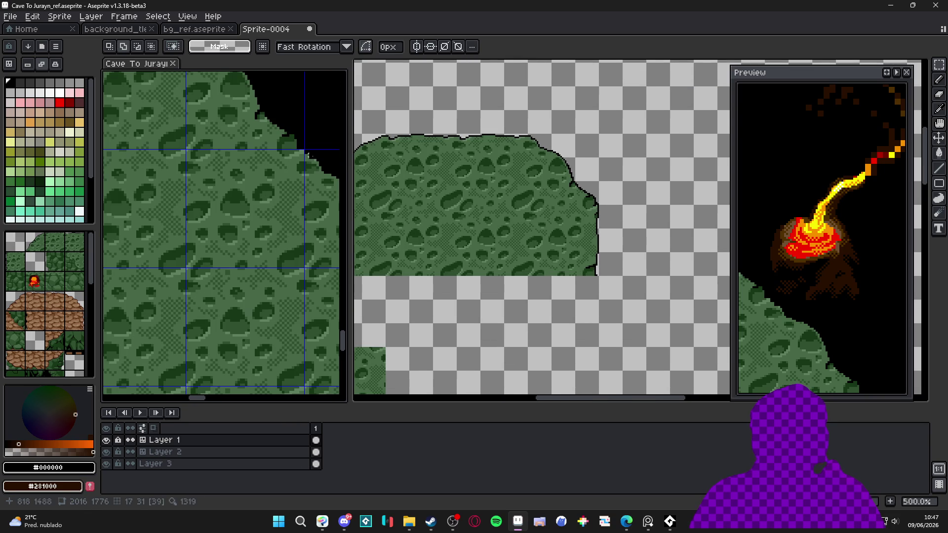
{"action": "scroll", "coordinate": [478, 218], "scroll_direction": "down", "scroll_amount": 2}
{"action": "scroll", "coordinate": [216, 224], "scroll_direction": "down", "scroll_amount": 5}
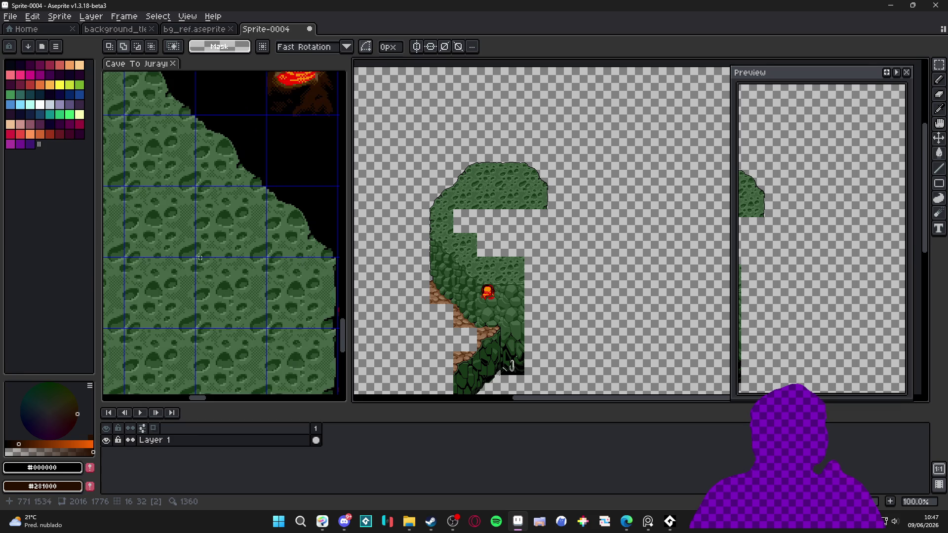
{"action": "scroll", "coordinate": [215, 223], "scroll_direction": "up", "scroll_amount": 5}
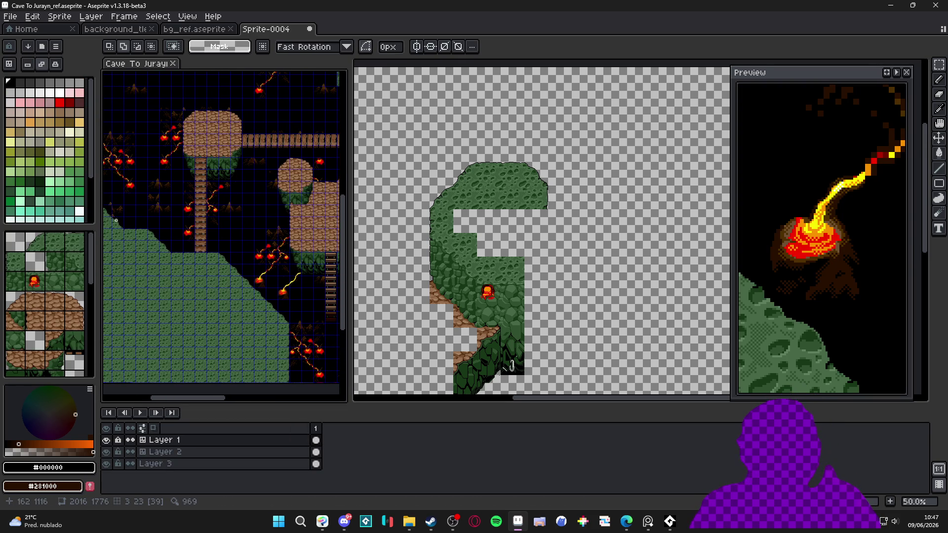
{"action": "scroll", "coordinate": [116, 221], "scroll_direction": "down", "scroll_amount": 3}
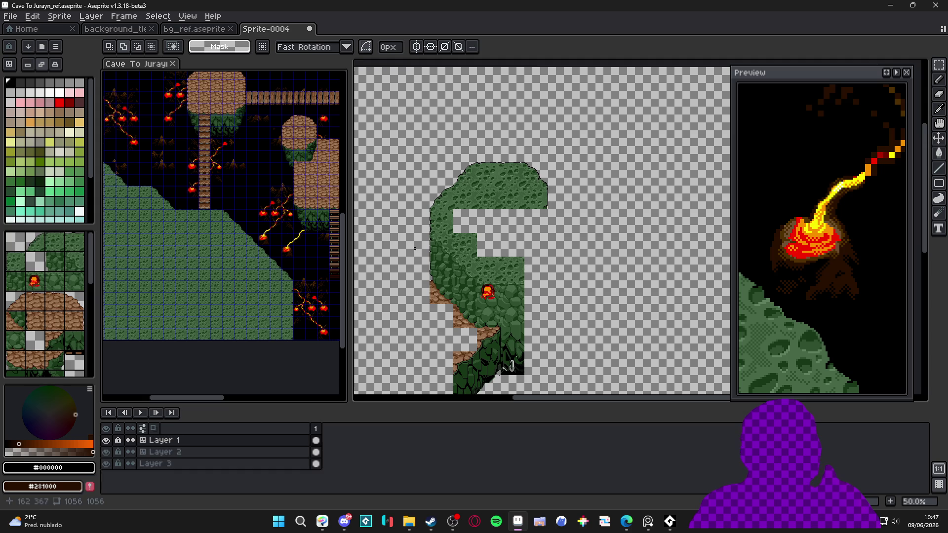
{"action": "scroll", "coordinate": [412, 248], "scroll_direction": "down", "scroll_amount": 4}
{"action": "scroll", "coordinate": [274, 220], "scroll_direction": "up", "scroll_amount": 3}
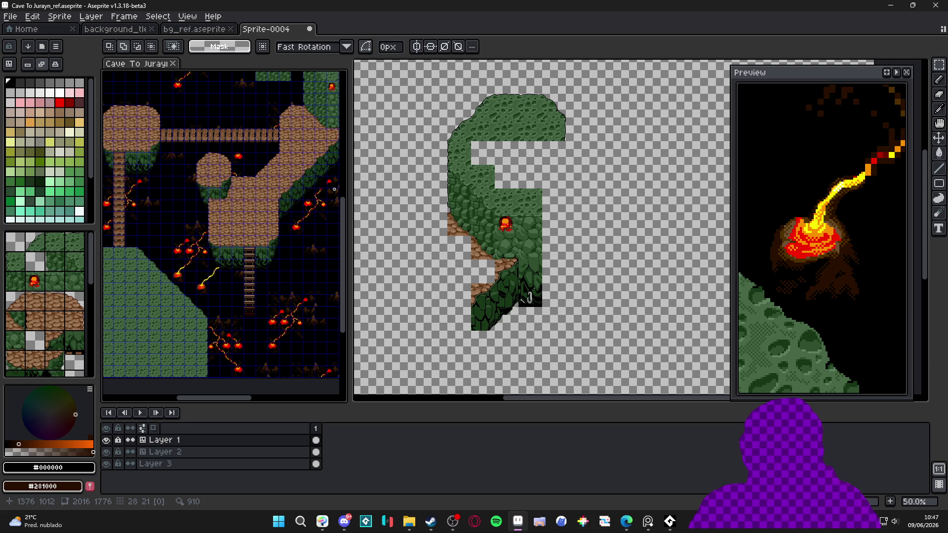
Step: Select the green cave artwork in Sprite-0004 and move it flush to position 0,0
{"action": "left_click", "coordinate": [506, 239]}
{"action": "scroll", "coordinate": [506, 239], "scroll_direction": "up", "scroll_amount": 2}
{"action": "scroll", "coordinate": [513, 222], "scroll_direction": "down", "scroll_amount": 1}
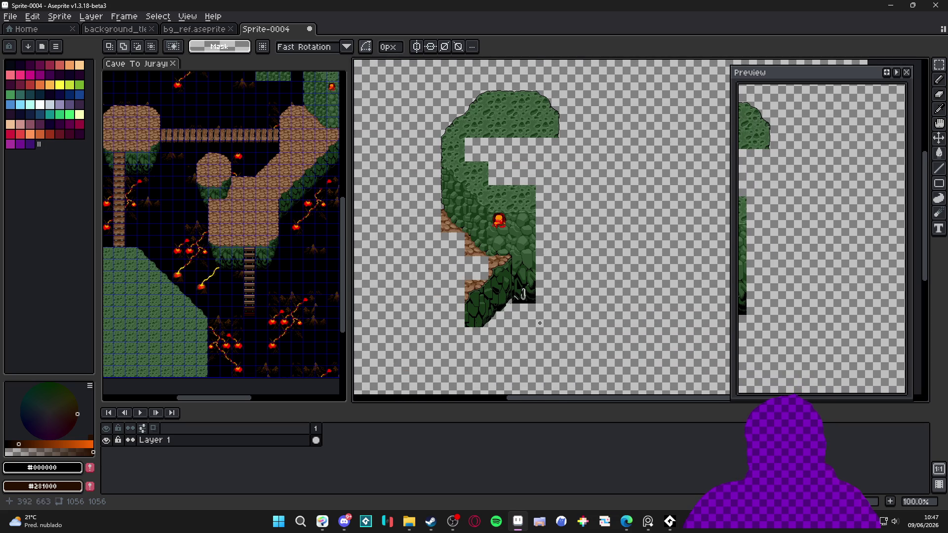
{"action": "left_click_drag", "start_coordinate": [564, 329], "coordinate": [439, 87]}
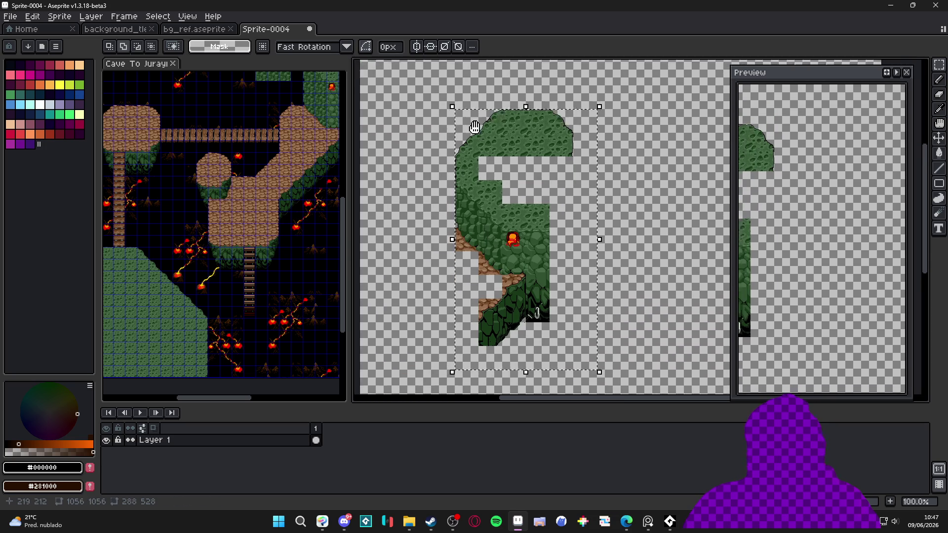
{"action": "key", "text": "shift+Up"}
{"action": "key", "text": "shift+Up"}
{"action": "key", "text": "shift+Up"}
{"action": "key", "text": "shift+Left"}
{"action": "key", "text": "shift+Left"}
{"action": "key", "text": "shift+Left"}
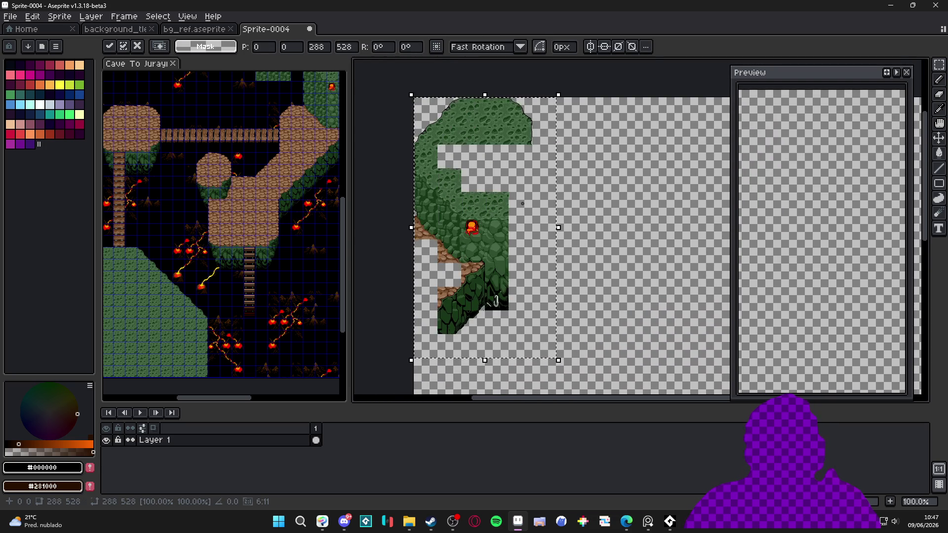
{"action": "key", "text": "shift+Left"}
{"action": "key", "text": "shift+Left"}
{"action": "key", "text": "shift+Left"}
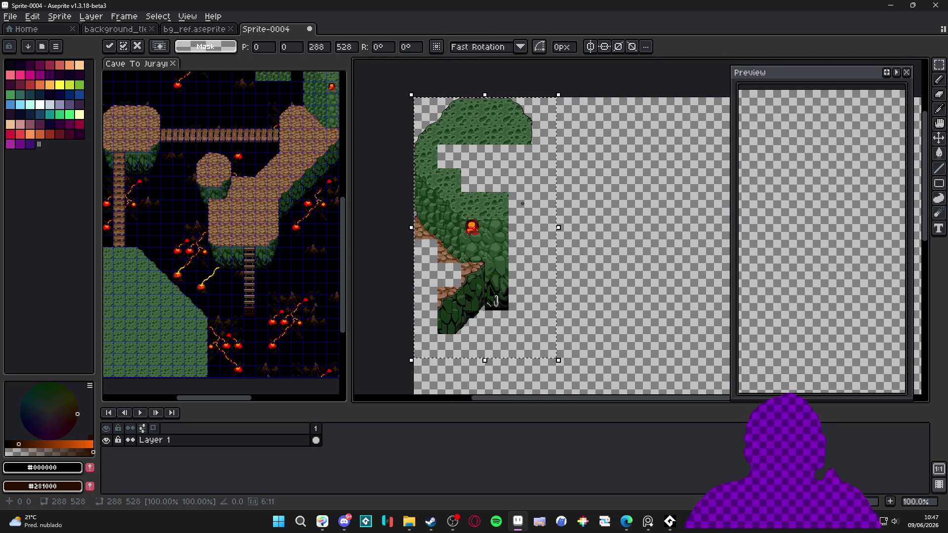
{"action": "key", "text": "ctrl+d"}
{"action": "scroll", "coordinate": [268, 241], "scroll_direction": "down", "scroll_amount": 1}
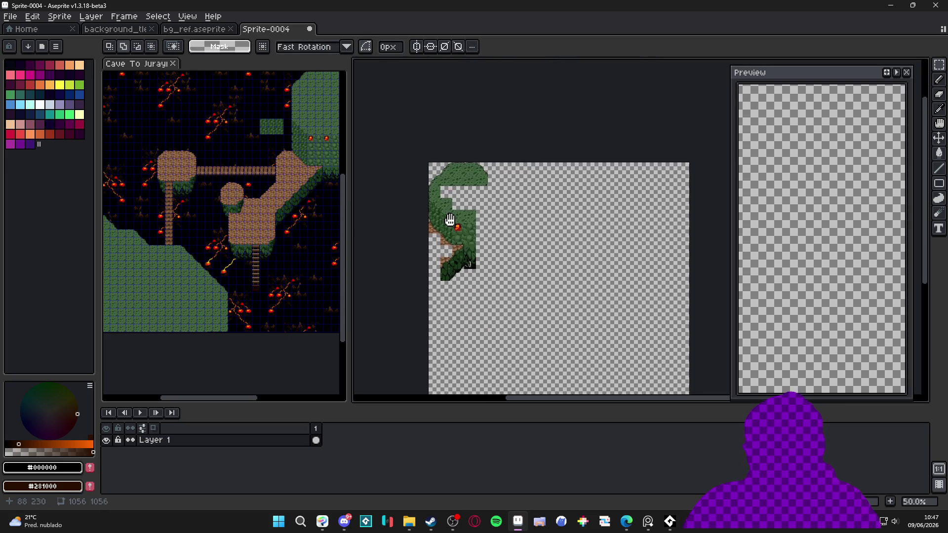
{"action": "key", "text": "ctrl+s"}
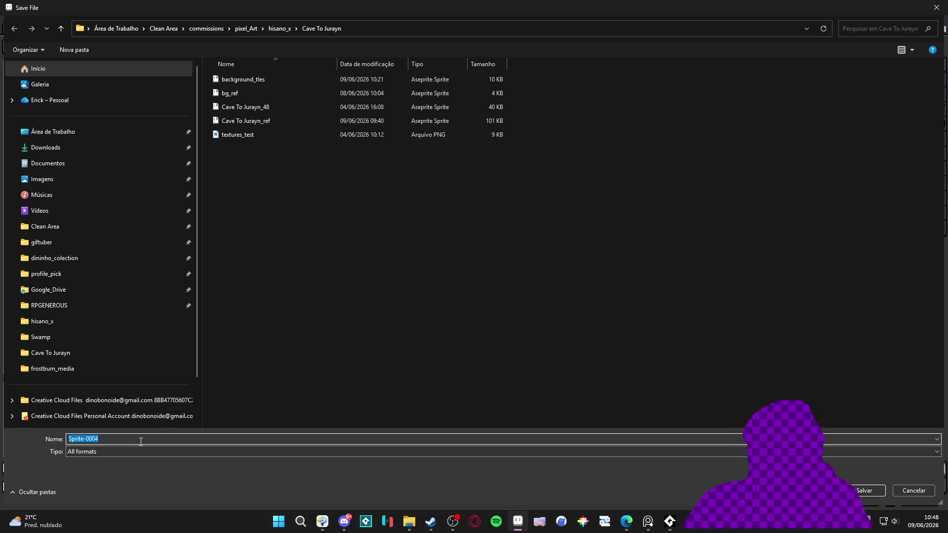
Step: Name the file Tiles_Jurayin_cave and confirm the save
{"action": "type", "text": "Tiles_Jurayin_cave"}
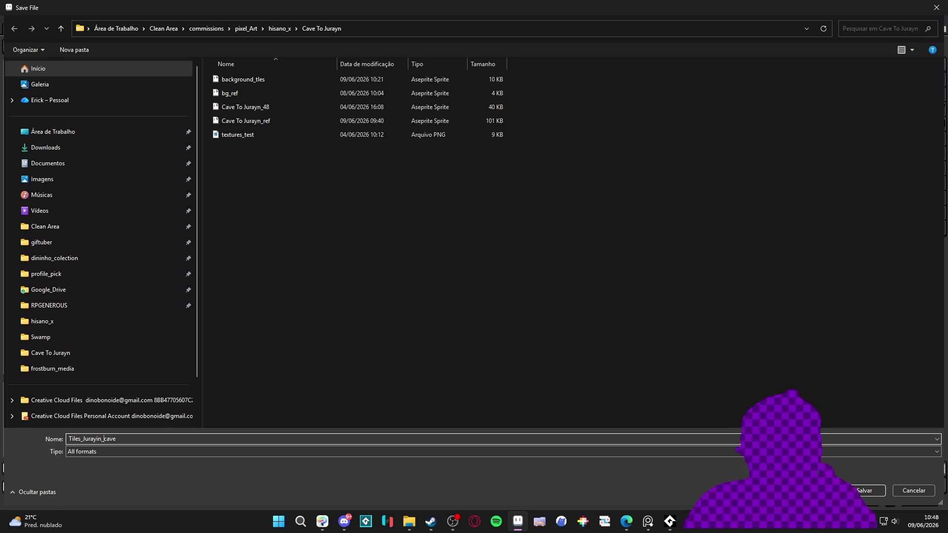
{"action": "key", "text": "Return"}
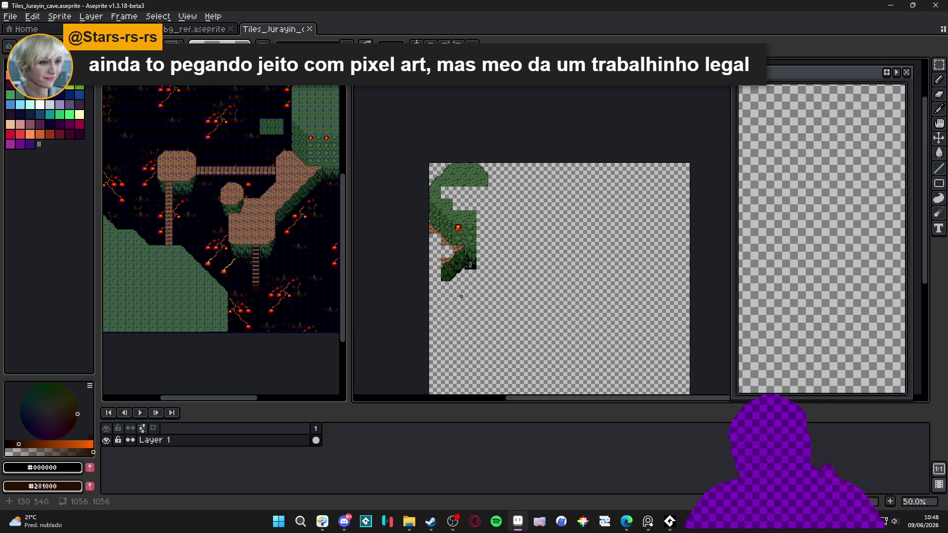
Step: Shrink the timeline to give the canvas more room
{"action": "scroll", "coordinate": [469, 225], "scroll_direction": "up", "scroll_amount": 1}
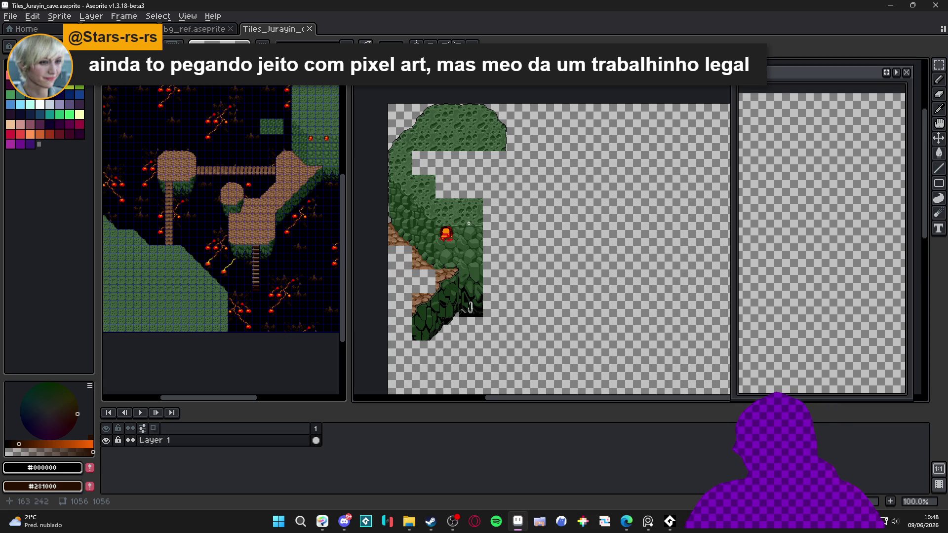
{"action": "scroll", "coordinate": [468, 224], "scroll_direction": "left", "scroll_amount": 2}
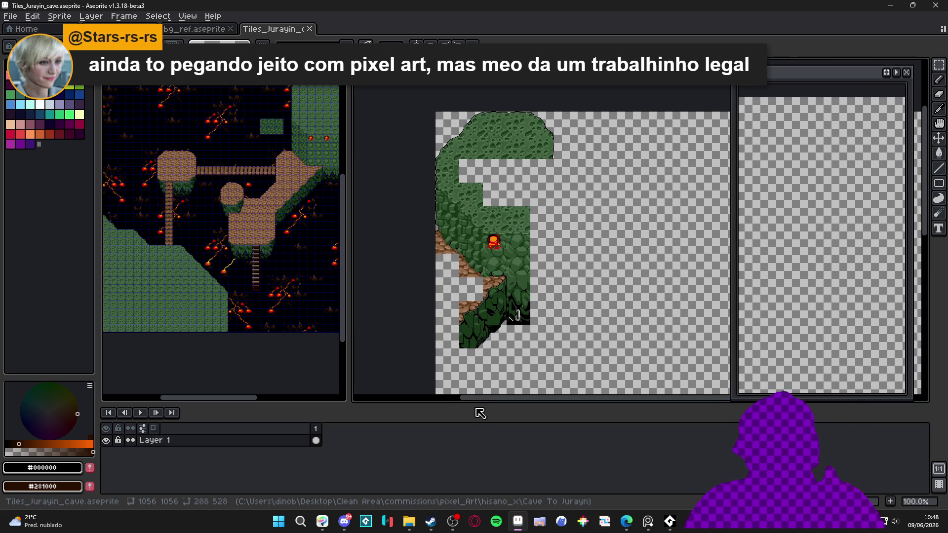
{"action": "mouse_move", "coordinate": [482, 406]}
{"action": "left_mouse_down"}
{"action": "mouse_move", "coordinate": [482, 430]}
{"action": "mouse_move", "coordinate": [457, 440]}
{"action": "mouse_move", "coordinate": [462, 449]}
{"action": "left_mouse_up"}
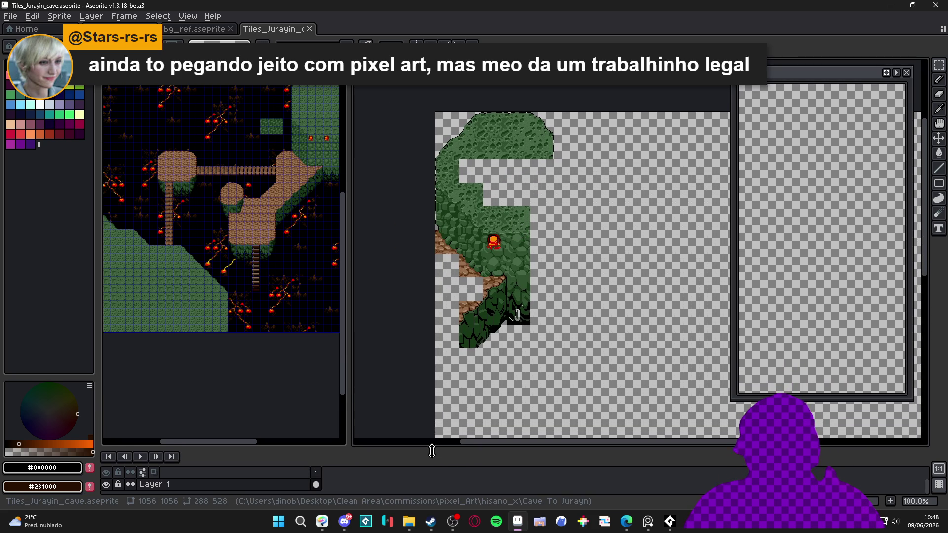
{"action": "left_click", "coordinate": [294, 156]}
{"action": "key", "text": "ctrl+Tab"}
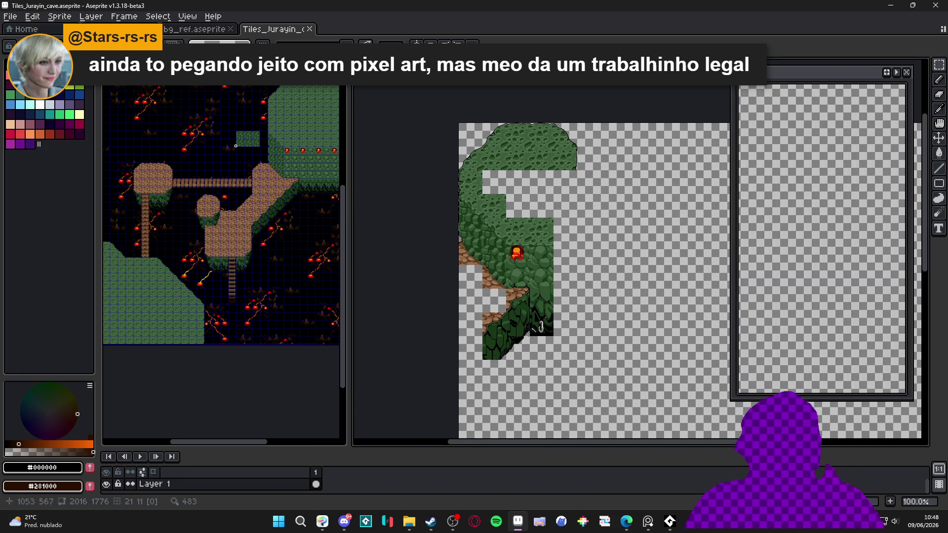
Step: Pan the Cave To Jurayn_ref map to the cobblestone islands and bridge
{"action": "scroll", "coordinate": [181, 189], "scroll_direction": "up", "scroll_amount": 1}
{"action": "left_click", "coordinate": [167, 197]}
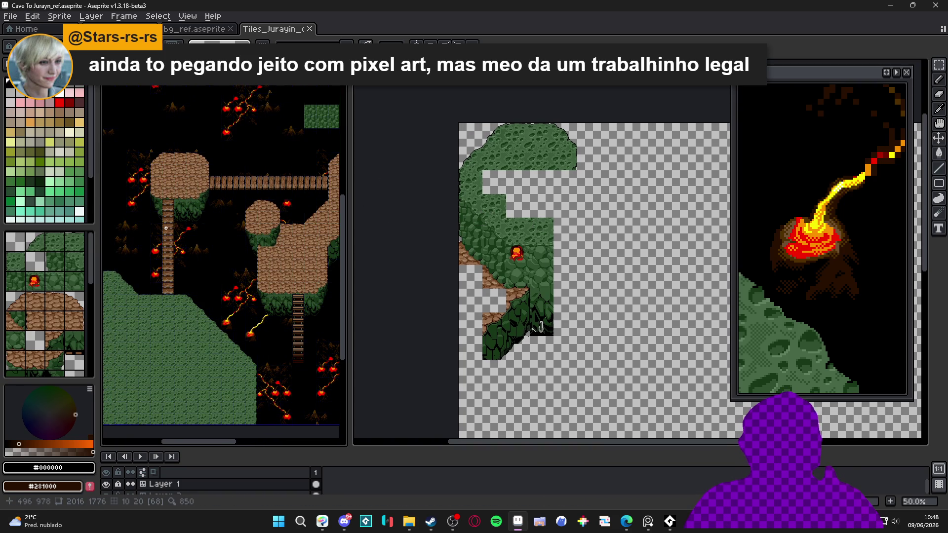
{"action": "scroll", "coordinate": [171, 232], "scroll_direction": "up", "scroll_amount": 3}
{"action": "scroll", "coordinate": [173, 235], "scroll_direction": "down", "scroll_amount": 3}
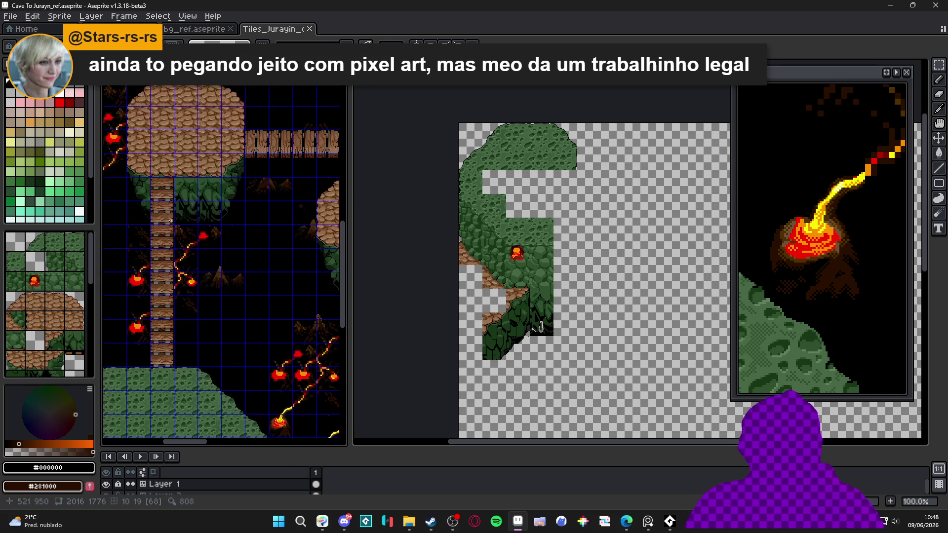
{"action": "scroll", "coordinate": [176, 239], "scroll_direction": "up", "scroll_amount": 1}
{"action": "scroll", "coordinate": [190, 163], "scroll_direction": "up", "scroll_amount": 2}
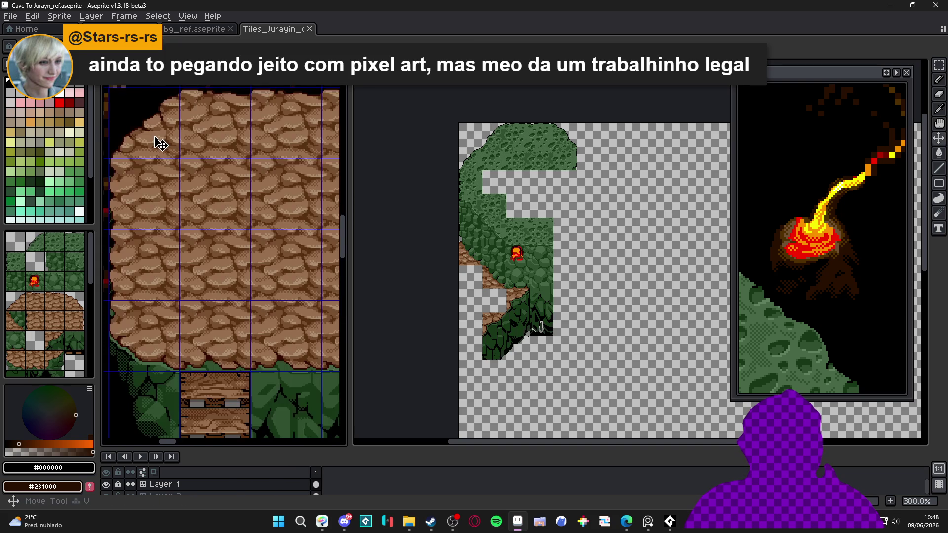
{"action": "left_click", "coordinate": [159, 145]}
{"action": "scroll", "coordinate": [159, 142], "scroll_direction": "down", "scroll_amount": 2}
{"action": "scroll", "coordinate": [154, 143], "scroll_direction": "down", "scroll_amount": 2}
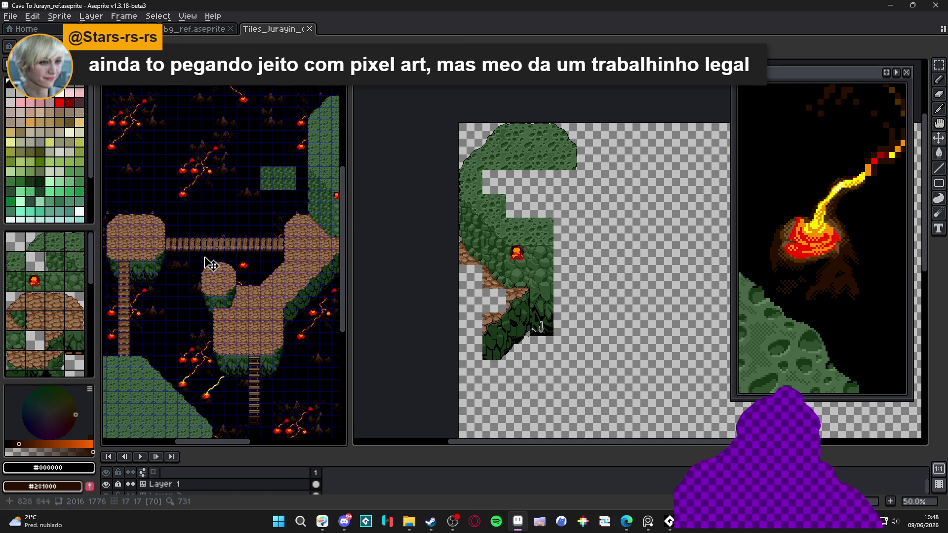
{"action": "scroll", "coordinate": [232, 267], "scroll_direction": "up", "scroll_amount": 1}
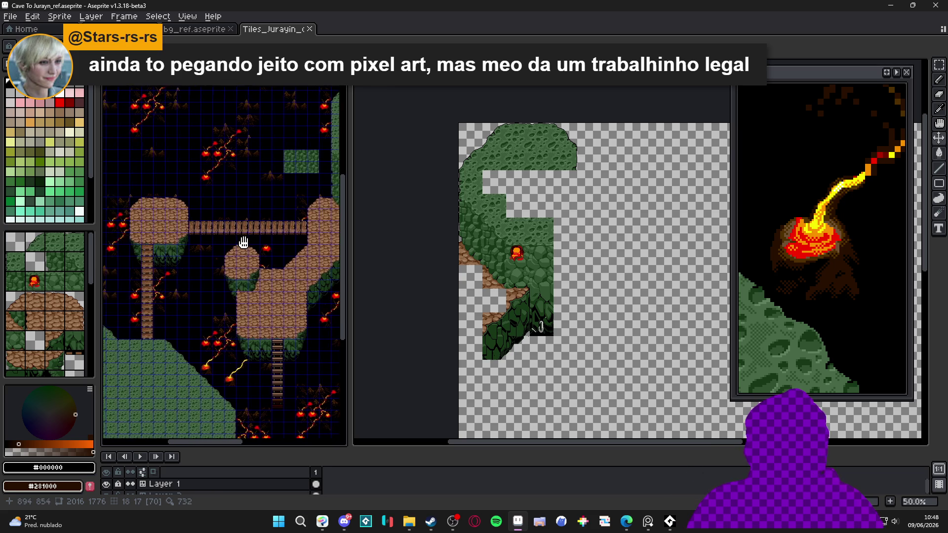
{"action": "scroll", "coordinate": [220, 238], "scroll_direction": "down", "scroll_amount": 1}
{"action": "mouse_move", "coordinate": [219, 238]}
{"action": "left_mouse_down"}
{"action": "mouse_move", "coordinate": [184, 234]}
{"action": "mouse_move", "coordinate": [183, 216]}
{"action": "left_mouse_up"}
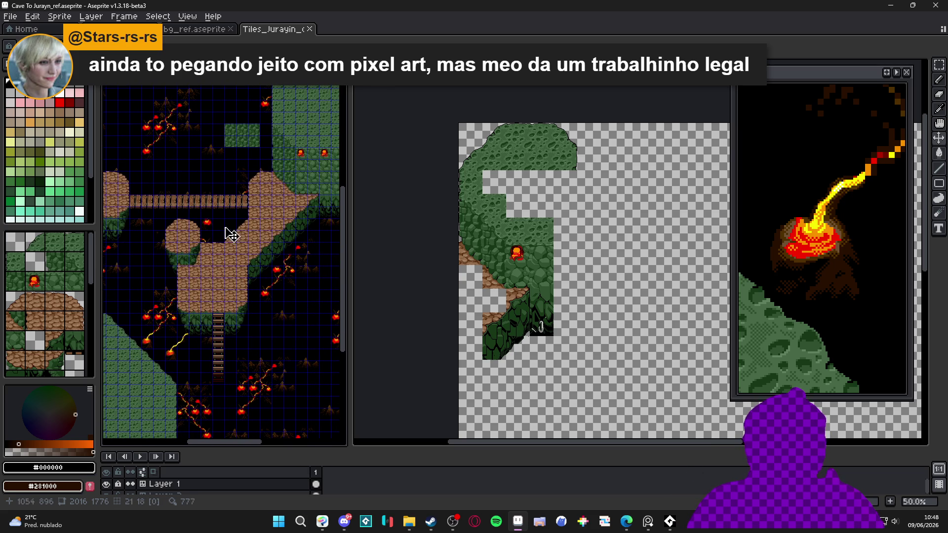
{"action": "scroll", "coordinate": [251, 238], "scroll_direction": "up", "scroll_amount": 1}
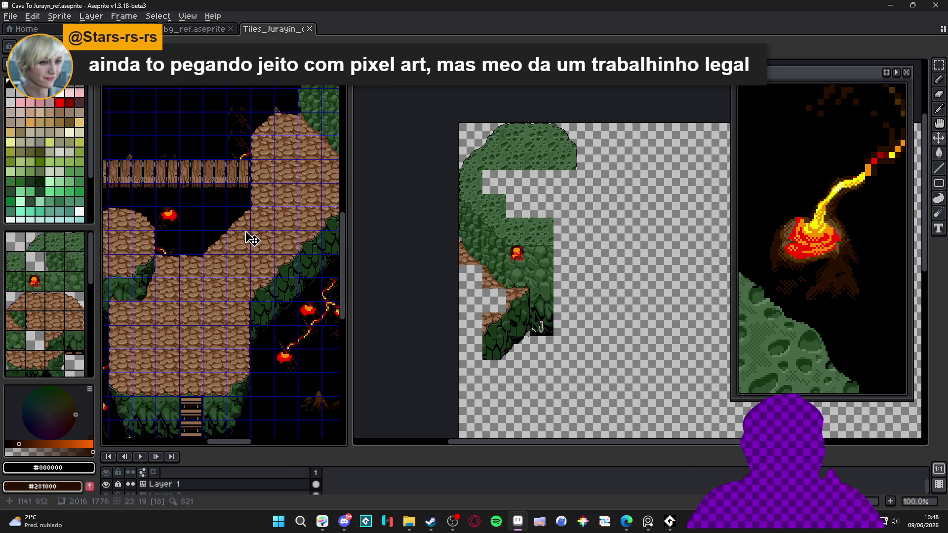
{"action": "scroll", "coordinate": [252, 238], "scroll_direction": "down", "scroll_amount": 1}
{"action": "scroll", "coordinate": [261, 198], "scroll_direction": "up", "scroll_amount": 2}
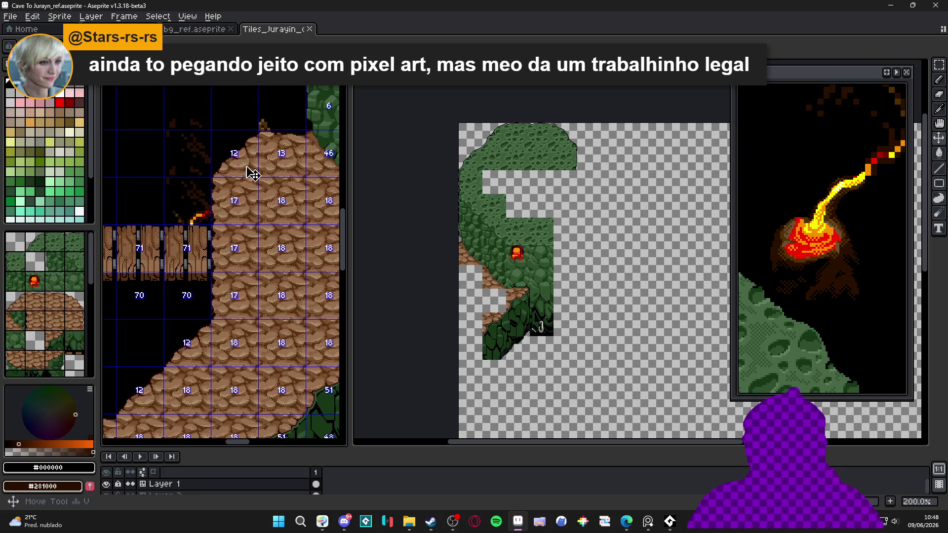
Step: Marquee-select and copy a block of cobblestone tiles from the reference map
{"action": "left_click", "coordinate": [252, 174]}
{"action": "key", "text": "m"}
{"action": "mouse_move", "coordinate": [252, 174]}
{"action": "left_mouse_down"}
{"action": "mouse_move", "coordinate": [296, 217]}
{"action": "mouse_move", "coordinate": [311, 251]}
{"action": "left_mouse_up"}
{"action": "key", "text": "ctrl+c"}
Step: Paste the cobblestone block into Tiles_Jurayin_cave, show the tile grid, and place it beside the green tiles
{"action": "scroll", "coordinate": [420, 232], "scroll_direction": "up", "scroll_amount": 2}
{"action": "left_click", "coordinate": [418, 233]}
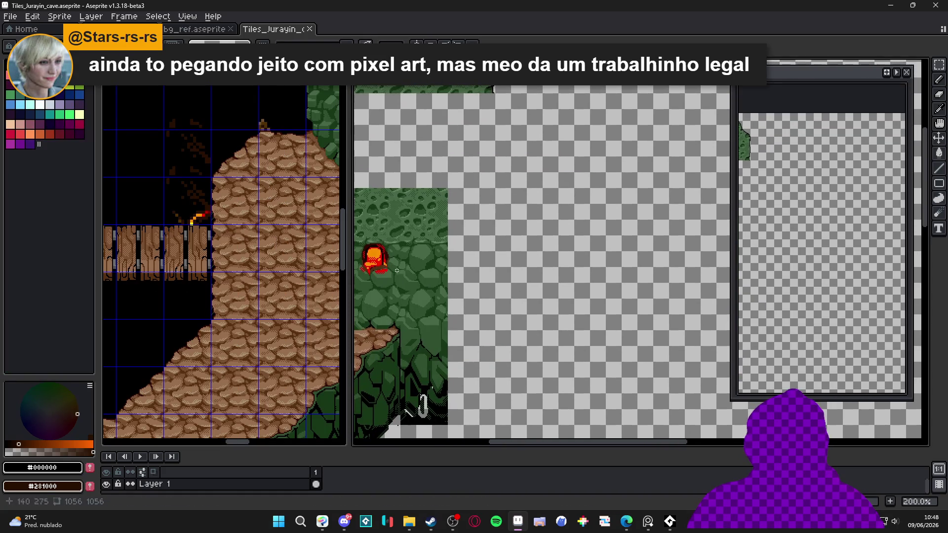
{"action": "key", "text": "ctrl+v"}
{"action": "key", "text": "ctrl+apostrophe"}
{"action": "scroll", "coordinate": [650, 218], "scroll_direction": "up", "scroll_amount": 1}
{"action": "mouse_move", "coordinate": [651, 218]}
{"action": "left_mouse_down"}
{"action": "mouse_move", "coordinate": [599, 248]}
{"action": "mouse_move", "coordinate": [607, 289]}
{"action": "mouse_move", "coordinate": [567, 345]}
{"action": "mouse_move", "coordinate": [525, 241]}
{"action": "mouse_move", "coordinate": [514, 238]}
{"action": "mouse_move", "coordinate": [522, 245]}
{"action": "left_mouse_up"}
Step: Drop the cobblestone block and shift the brown rock tile one tile further right
{"action": "scroll", "coordinate": [522, 244], "scroll_direction": "down", "scroll_amount": 3}
{"action": "left_click", "coordinate": [268, 167]}
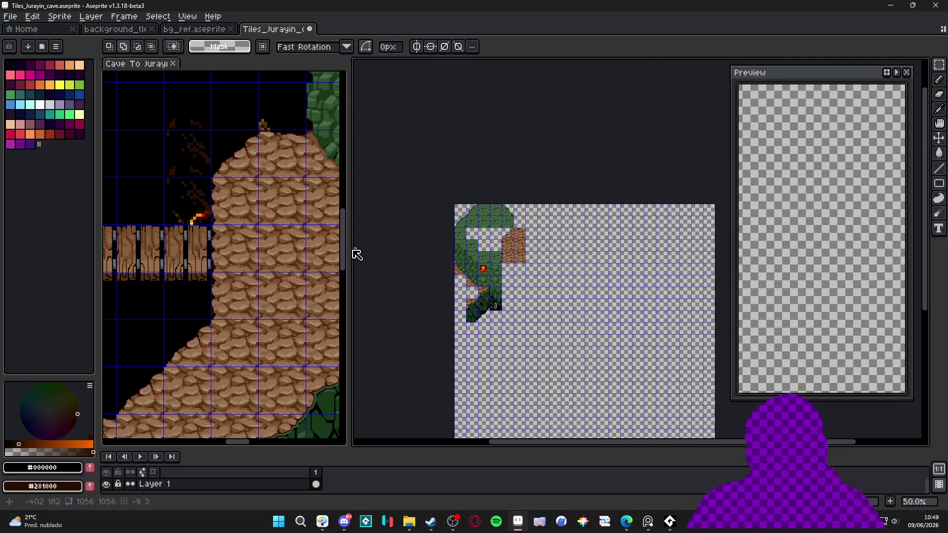
{"action": "left_click_drag", "start_coordinate": [275, 153], "coordinate": [282, 158]}
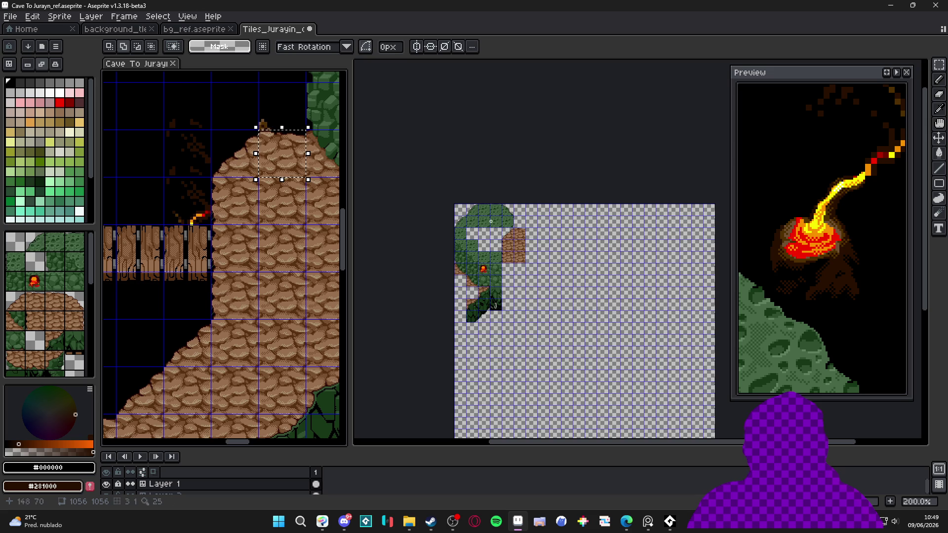
{"action": "scroll", "coordinate": [528, 252], "scroll_direction": "up", "scroll_amount": 3}
{"action": "key", "text": "v"}
{"action": "scroll", "coordinate": [535, 212], "scroll_direction": "down", "scroll_amount": 3}
{"action": "scroll", "coordinate": [533, 213], "scroll_direction": "up", "scroll_amount": 3}
{"action": "scroll", "coordinate": [538, 215], "scroll_direction": "down", "scroll_amount": 2}
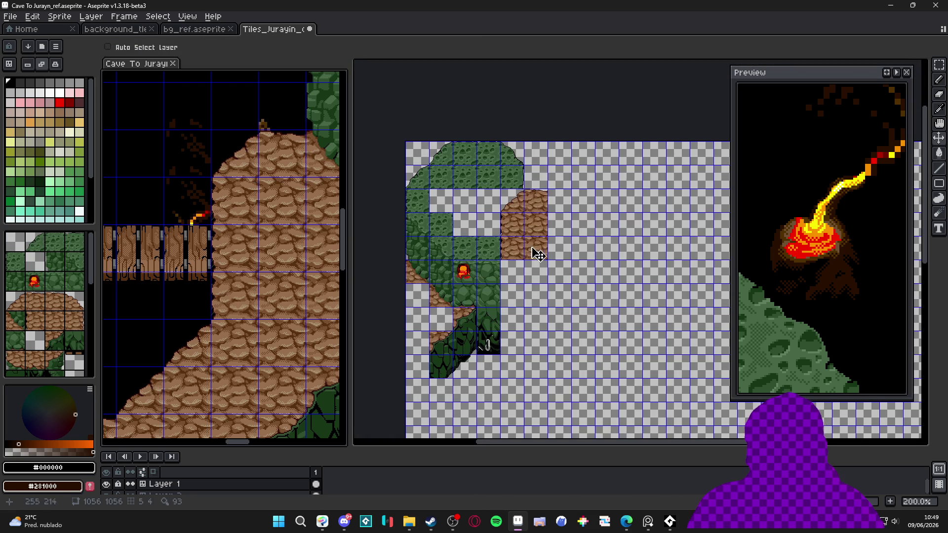
{"action": "left_click", "coordinate": [539, 254]}
{"action": "mouse_move", "coordinate": [476, 204]}
{"action": "left_mouse_down"}
{"action": "mouse_move", "coordinate": [504, 248]}
{"action": "mouse_move", "coordinate": [525, 241]}
{"action": "left_mouse_up"}
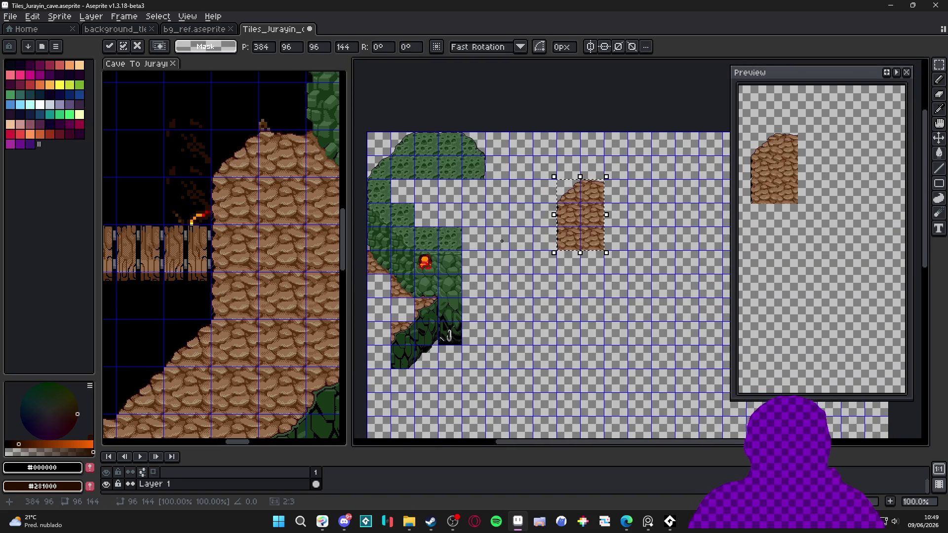
{"action": "left_click", "coordinate": [215, 241]}
Step: Bring the cobblestone slope piece from the reference and align it below the rock tile
{"action": "scroll", "coordinate": [215, 241], "scroll_direction": "down", "scroll_amount": 3}
{"action": "left_click_drag", "start_coordinate": [215, 240], "coordinate": [162, 336]}
{"action": "left_click_drag", "start_coordinate": [187, 298], "coordinate": [211, 296]}
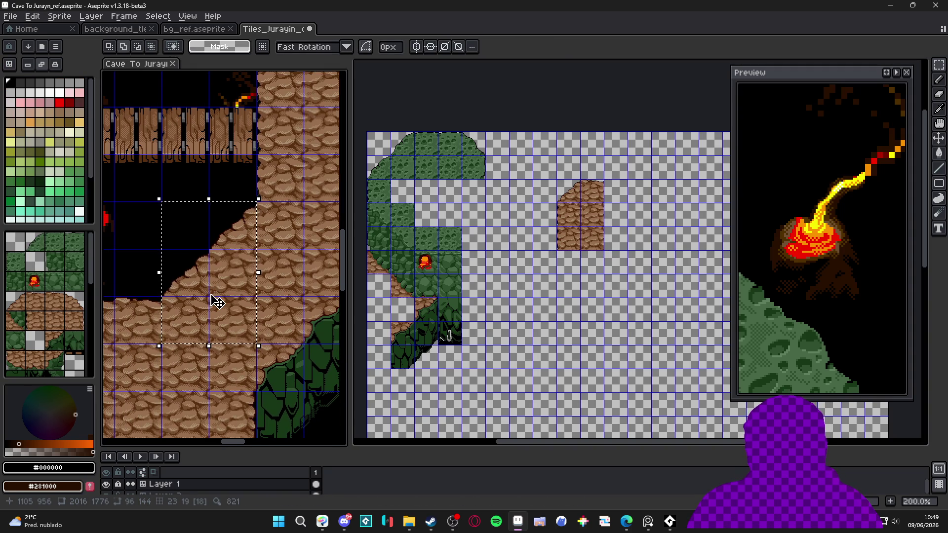
{"action": "scroll", "coordinate": [564, 244], "scroll_direction": "up", "scroll_amount": 3}
{"action": "left_click", "coordinate": [588, 242]}
{"action": "key", "text": "ctrl+v"}
{"action": "mouse_move", "coordinate": [587, 242]}
{"action": "left_mouse_down"}
{"action": "mouse_move", "coordinate": [417, 328]}
{"action": "mouse_move", "coordinate": [392, 376]}
{"action": "left_mouse_up"}
{"action": "mouse_move", "coordinate": [473, 316]}
{"action": "left_mouse_down"}
{"action": "mouse_move", "coordinate": [439, 278]}
{"action": "mouse_move", "coordinate": [448, 270]}
{"action": "left_mouse_up"}
{"action": "key", "text": "Down"}
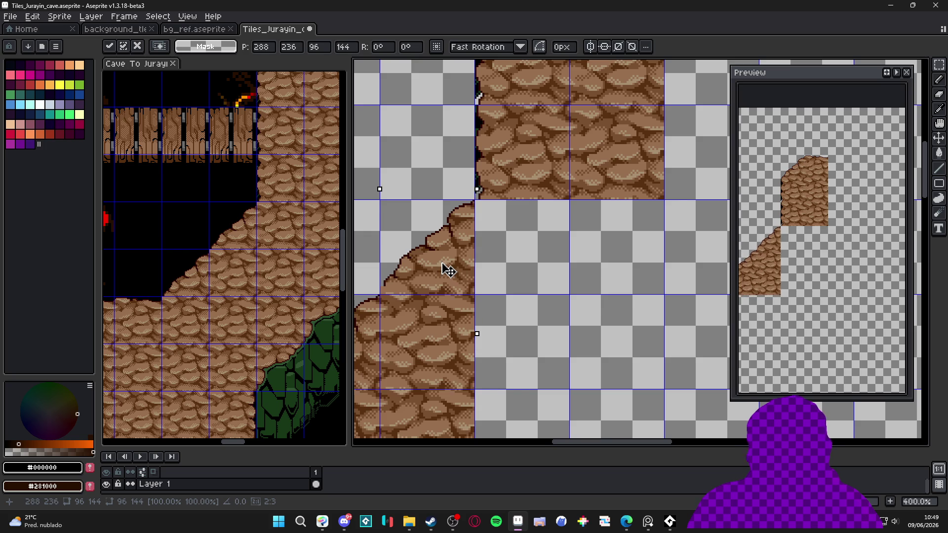
Step: Copy another cobblestone tile from the reference and fit it into the gap beside the slope
{"action": "scroll", "coordinate": [448, 269], "scroll_direction": "down", "scroll_amount": 2}
{"action": "left_click_drag", "start_coordinate": [257, 202], "coordinate": [274, 204]}
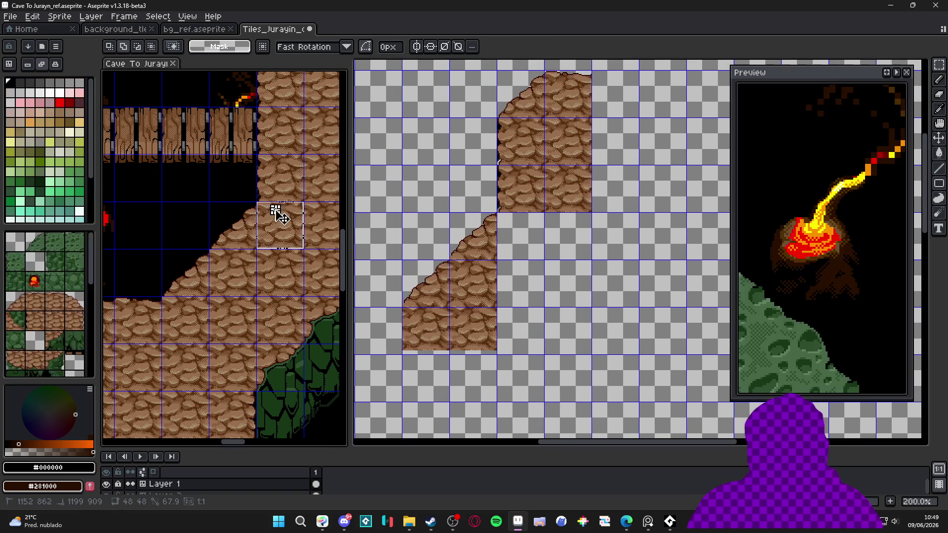
{"action": "key", "text": "ctrl+c"}
{"action": "scroll", "coordinate": [450, 259], "scroll_direction": "up", "scroll_amount": 2}
{"action": "left_click", "coordinate": [444, 260]}
{"action": "scroll", "coordinate": [444, 260], "scroll_direction": "up", "scroll_amount": 1}
{"action": "key", "text": "ctrl+v"}
{"action": "left_click_drag", "start_coordinate": [642, 229], "coordinate": [493, 250]}
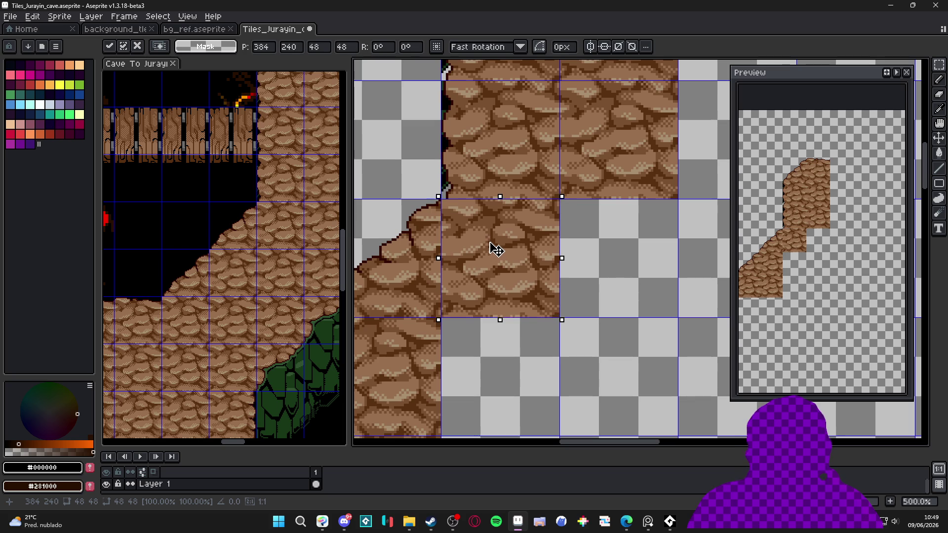
{"action": "key", "text": "Return"}
Step: Erase the stray pixel column along the rock's left edge
{"action": "scroll", "coordinate": [468, 169], "scroll_direction": "down", "scroll_amount": 1}
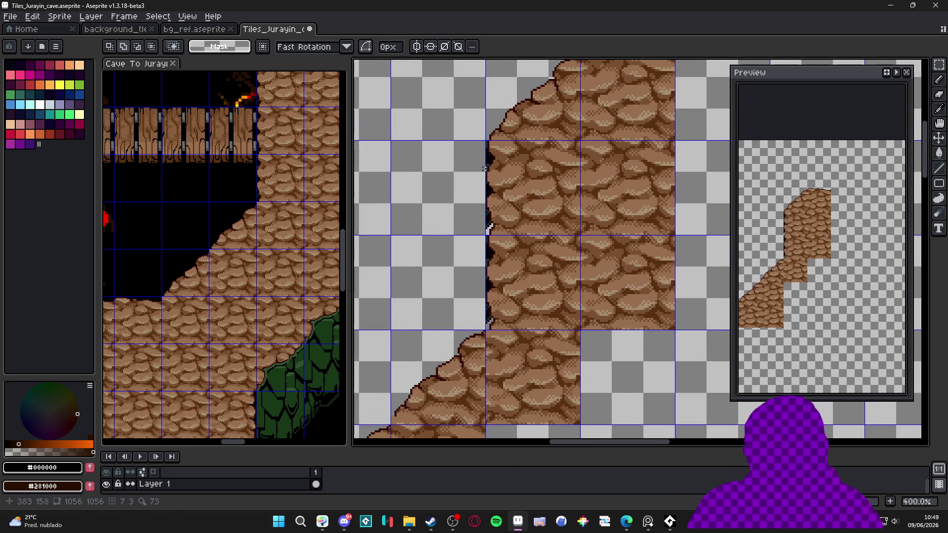
{"action": "scroll", "coordinate": [487, 247], "scroll_direction": "up", "scroll_amount": 6}
{"action": "mouse_move", "coordinate": [487, 99]}
{"action": "left_mouse_down"}
{"action": "mouse_move", "coordinate": [491, 199]}
{"action": "mouse_move", "coordinate": [490, 129]}
{"action": "mouse_move", "coordinate": [499, 162]}
{"action": "left_mouse_up"}
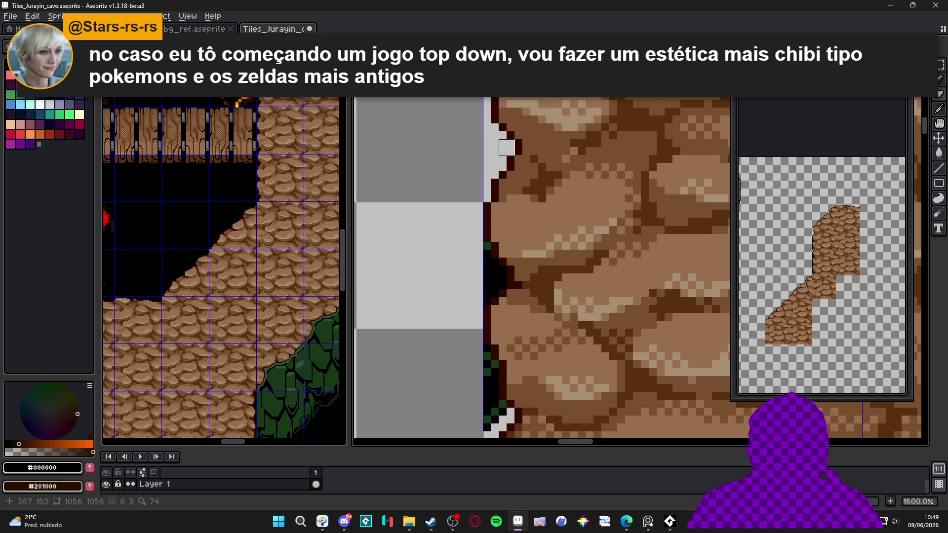
Step: Erase the stray black and green pixels down the wall's left edge
{"action": "scroll", "coordinate": [507, 147], "scroll_direction": "down", "scroll_amount": 1}
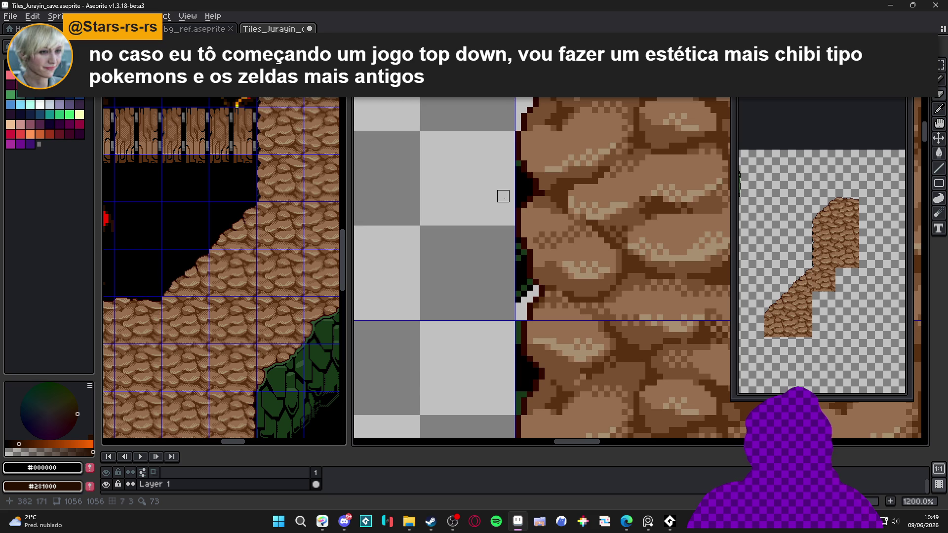
{"action": "scroll", "coordinate": [527, 184], "scroll_direction": "up", "scroll_amount": 4}
{"action": "mouse_move", "coordinate": [498, 148]}
{"action": "left_mouse_down"}
{"action": "mouse_move", "coordinate": [498, 228]}
{"action": "mouse_move", "coordinate": [519, 217]}
{"action": "mouse_move", "coordinate": [519, 185]}
{"action": "mouse_move", "coordinate": [518, 201]}
{"action": "mouse_move", "coordinate": [537, 205]}
{"action": "mouse_move", "coordinate": [503, 352]}
{"action": "mouse_move", "coordinate": [518, 246]}
{"action": "mouse_move", "coordinate": [530, 340]}
{"action": "mouse_move", "coordinate": [516, 336]}
{"action": "mouse_move", "coordinate": [517, 346]}
{"action": "mouse_move", "coordinate": [498, 280]}
{"action": "mouse_move", "coordinate": [514, 272]}
{"action": "mouse_move", "coordinate": [530, 327]}
{"action": "mouse_move", "coordinate": [512, 390]}
{"action": "mouse_move", "coordinate": [496, 196]}
{"action": "mouse_move", "coordinate": [523, 208]}
{"action": "mouse_move", "coordinate": [518, 246]}
{"action": "mouse_move", "coordinate": [531, 251]}
{"action": "mouse_move", "coordinate": [537, 115]}
{"action": "left_mouse_up"}
{"action": "scroll", "coordinate": [518, 219], "scroll_direction": "down", "scroll_amount": 3}
{"action": "left_click", "coordinate": [503, 225]}
{"action": "scroll", "coordinate": [530, 327], "scroll_direction": "down", "scroll_amount": 1}
{"action": "left_click", "coordinate": [499, 202], "text": "shift"}
{"action": "left_click", "coordinate": [499, 296], "text": "shift"}
{"action": "left_click", "coordinate": [501, 245]}
{"action": "left_click", "coordinate": [515, 301]}
{"action": "mouse_move", "coordinate": [519, 301]}
{"action": "left_mouse_down"}
{"action": "mouse_move", "coordinate": [519, 313]}
{"action": "mouse_move", "coordinate": [510, 165]}
{"action": "left_mouse_up"}
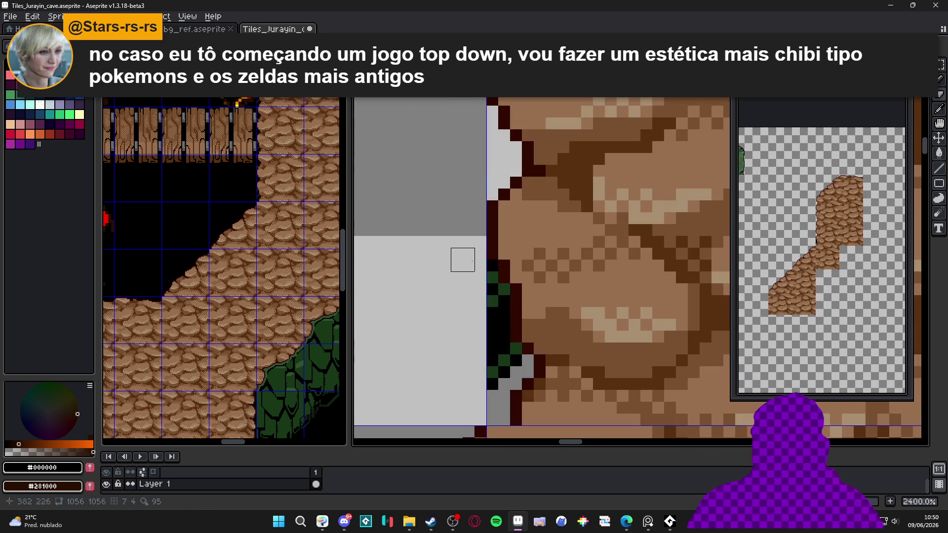
{"action": "mouse_move", "coordinate": [493, 277]}
{"action": "left_mouse_down"}
{"action": "mouse_move", "coordinate": [481, 357]}
{"action": "mouse_move", "coordinate": [493, 390]}
{"action": "mouse_move", "coordinate": [499, 306]}
{"action": "mouse_move", "coordinate": [504, 371]}
{"action": "left_mouse_up"}
Step: Pick dark brown #300800 from the artwork and hide the tile grid
{"action": "scroll", "coordinate": [509, 355], "scroll_direction": "down", "scroll_amount": 6}
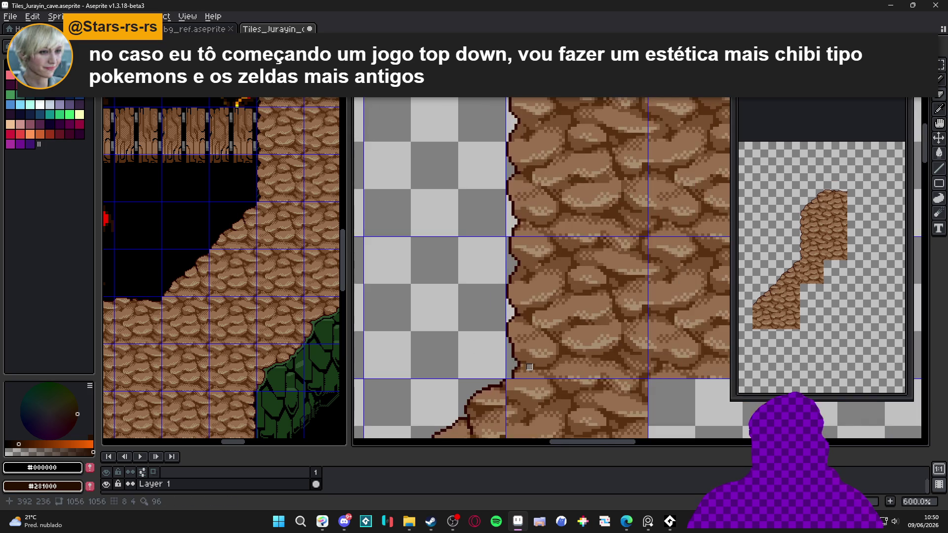
{"action": "scroll", "coordinate": [256, 180], "scroll_direction": "up", "scroll_amount": 2}
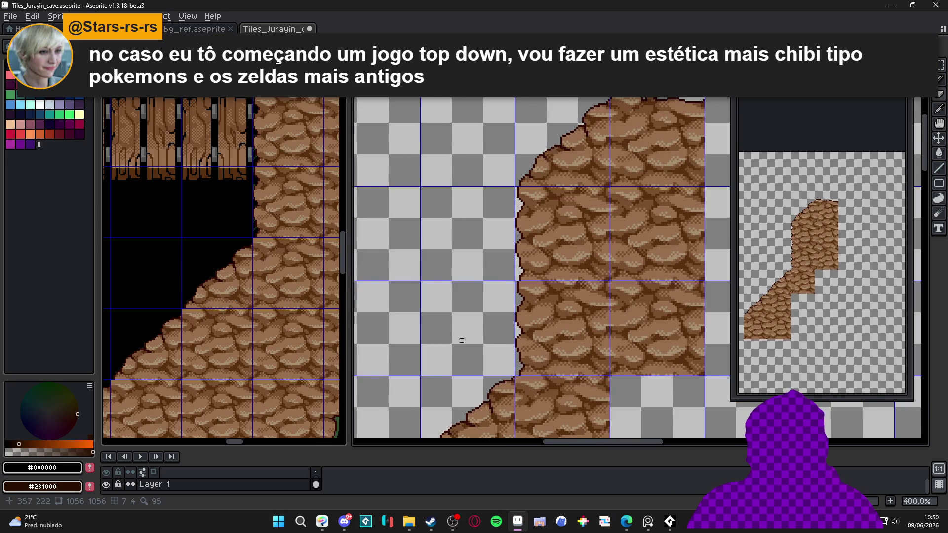
{"action": "scroll", "coordinate": [449, 338], "scroll_direction": "down", "scroll_amount": 1}
{"action": "scroll", "coordinate": [504, 262], "scroll_direction": "up", "scroll_amount": 7}
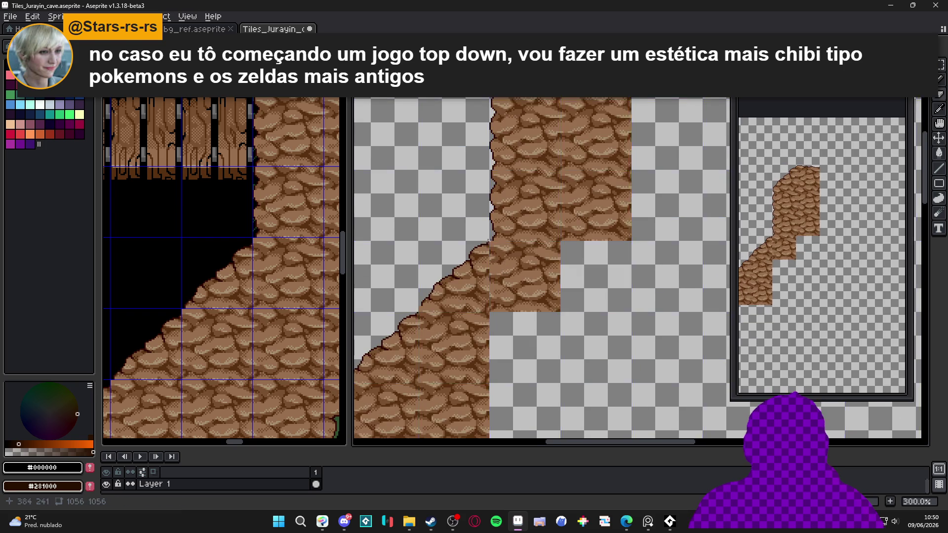
{"action": "left_click", "coordinate": [514, 258], "text": "alt"}
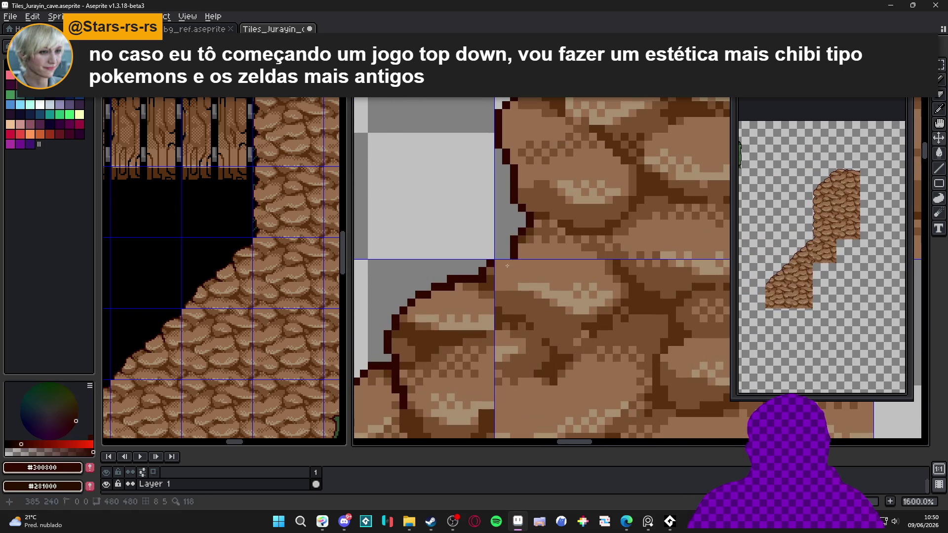
{"action": "scroll", "coordinate": [505, 265], "scroll_direction": "down", "scroll_amount": 4}
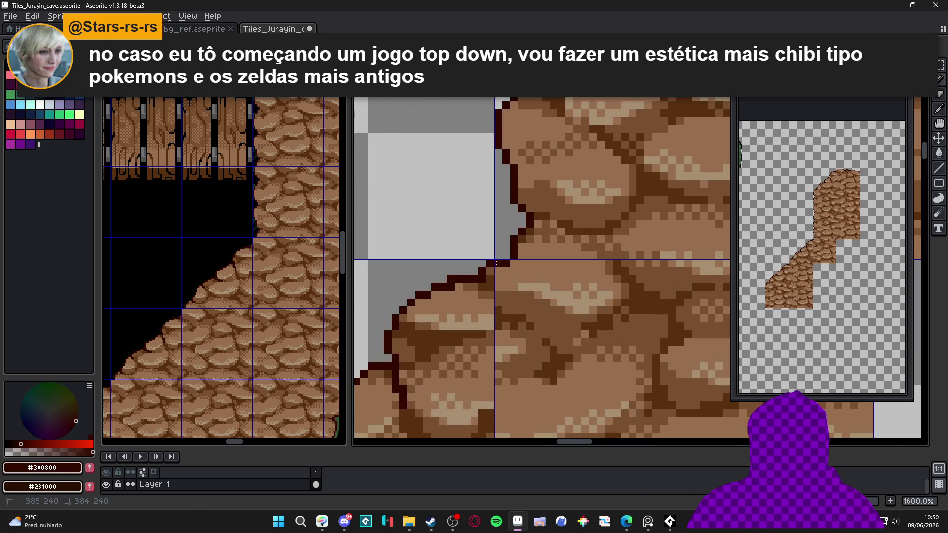
{"action": "key", "text": "ctrl+apostrophe"}
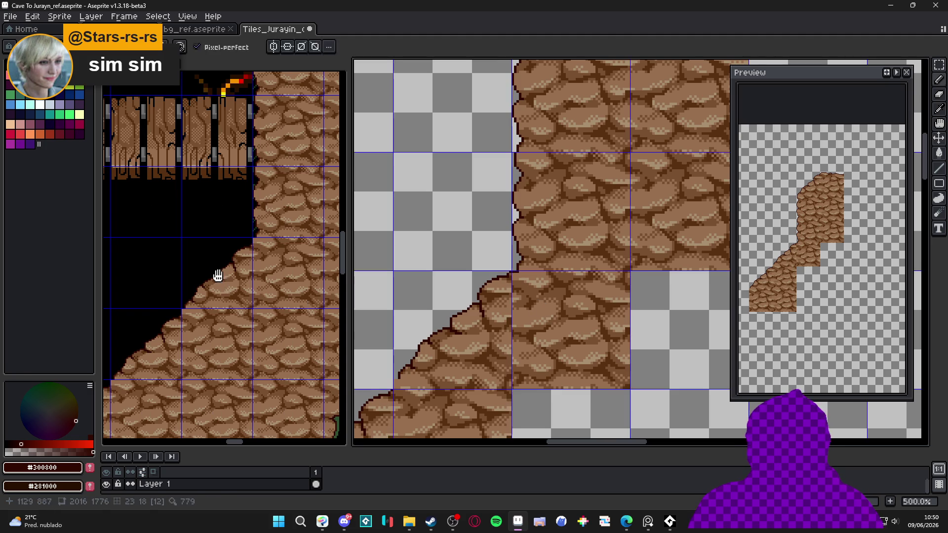
Step: Copy one rock tile from the cave reference with its tile grid shown
{"action": "left_click", "coordinate": [245, 319]}
{"action": "key", "text": "ctrl+apostrophe"}
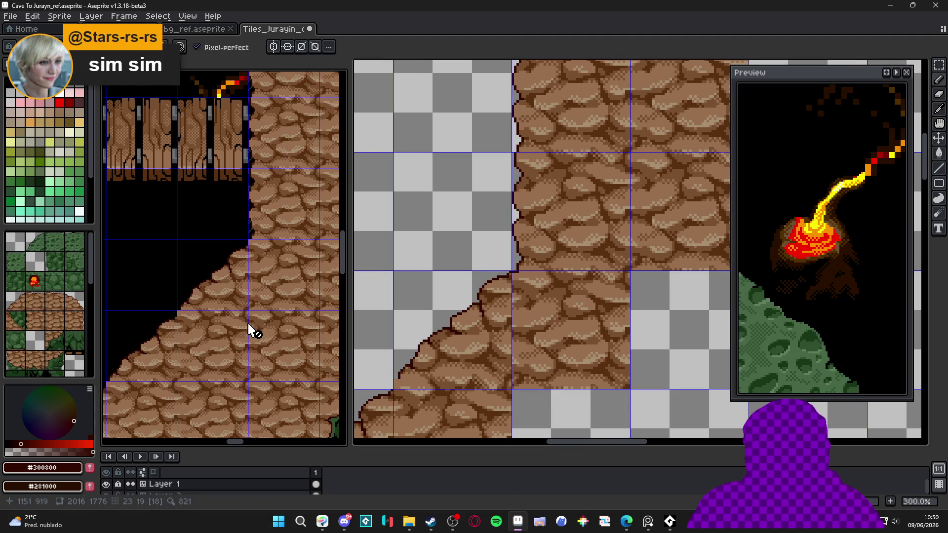
{"action": "key", "text": "v"}
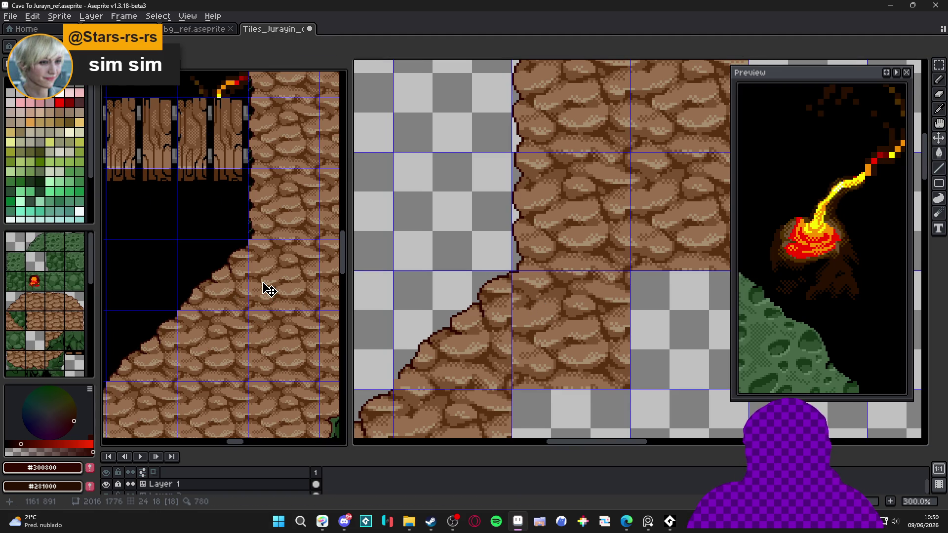
{"action": "key", "text": "m"}
{"action": "left_click", "coordinate": [268, 290]}
{"action": "key", "text": "ctrl+c"}
Step: Paste the rock tile into the wall's gap in Tiles_Jurayin_cave and nudge it into place
{"action": "left_click", "coordinate": [543, 319]}
{"action": "key", "text": "ctrl+v"}
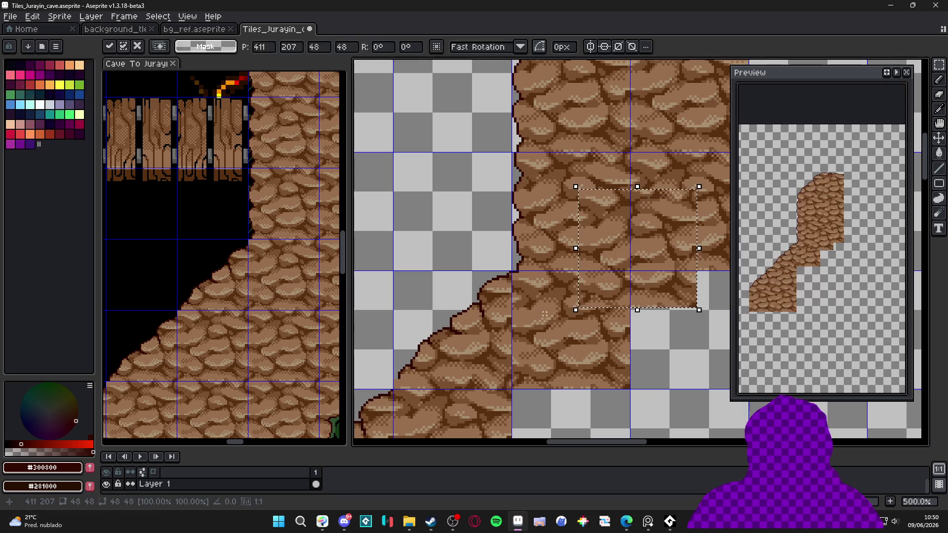
{"action": "left_click_drag", "start_coordinate": [634, 272], "coordinate": [572, 345]}
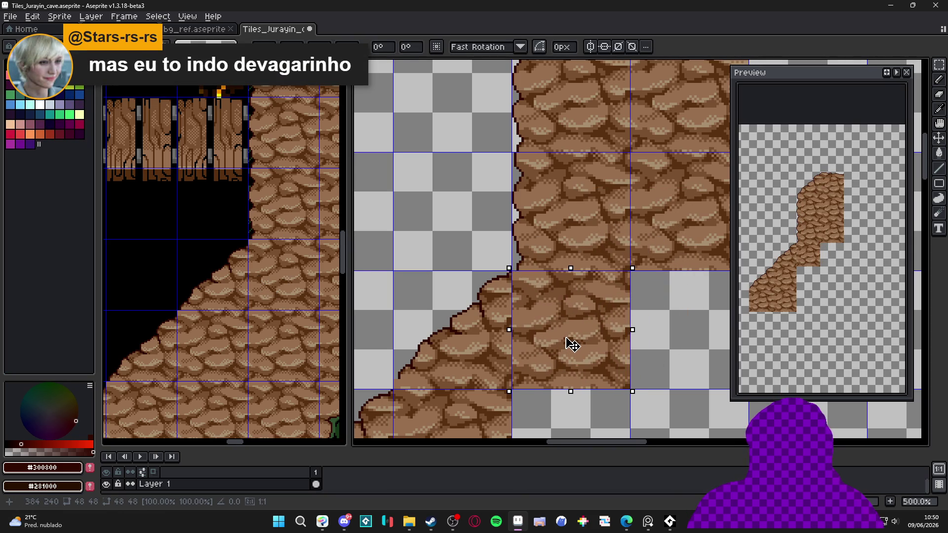
{"action": "key", "text": "Left"}
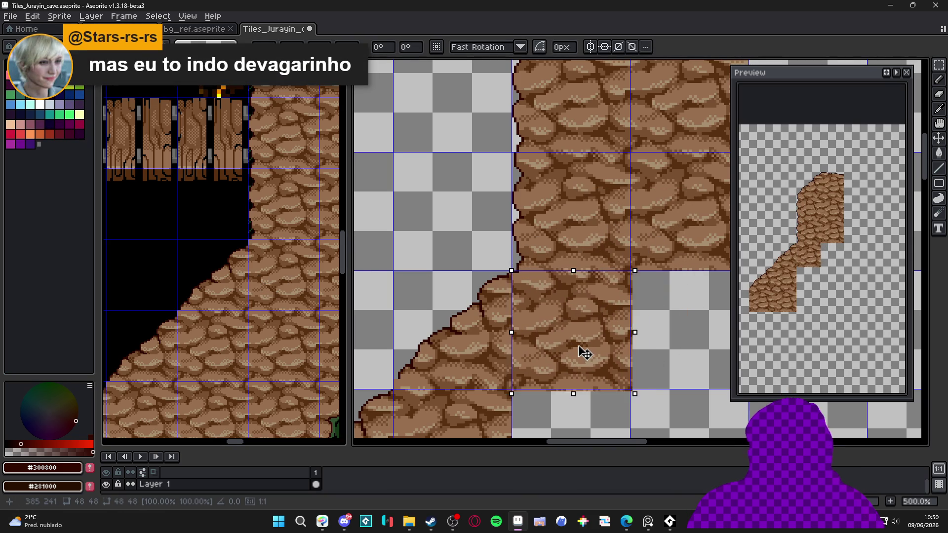
{"action": "key", "text": "Right"}
{"action": "key", "text": "Up"}
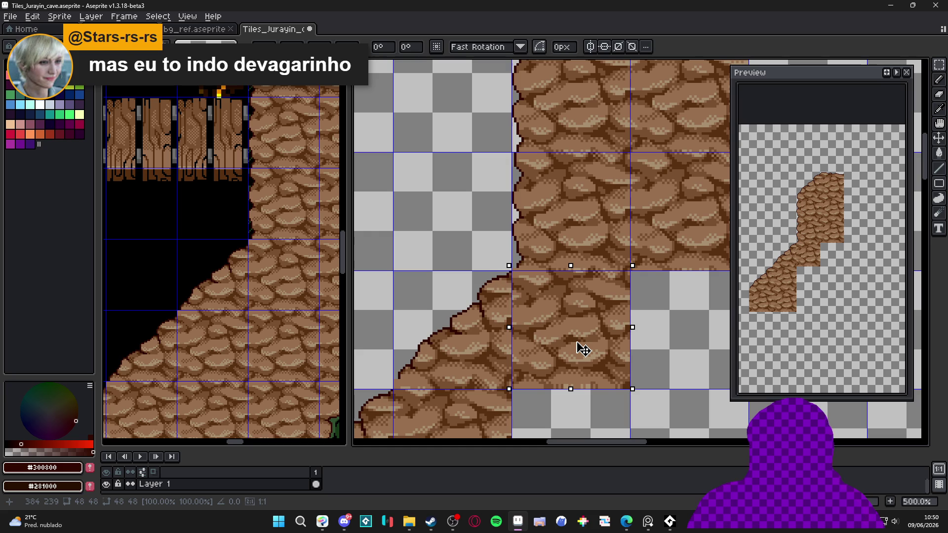
{"action": "key", "text": "Return"}
{"action": "key", "text": "ctrl+apostrophe"}
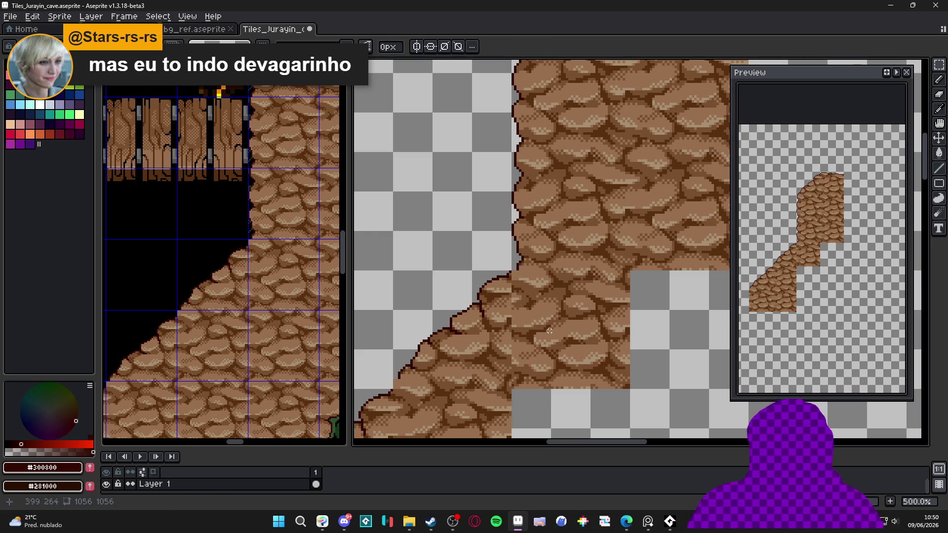
Step: Try another reference rock tile at the cliff edge, then cancel the paste
{"action": "scroll", "coordinate": [285, 244], "scroll_direction": "up", "scroll_amount": 2}
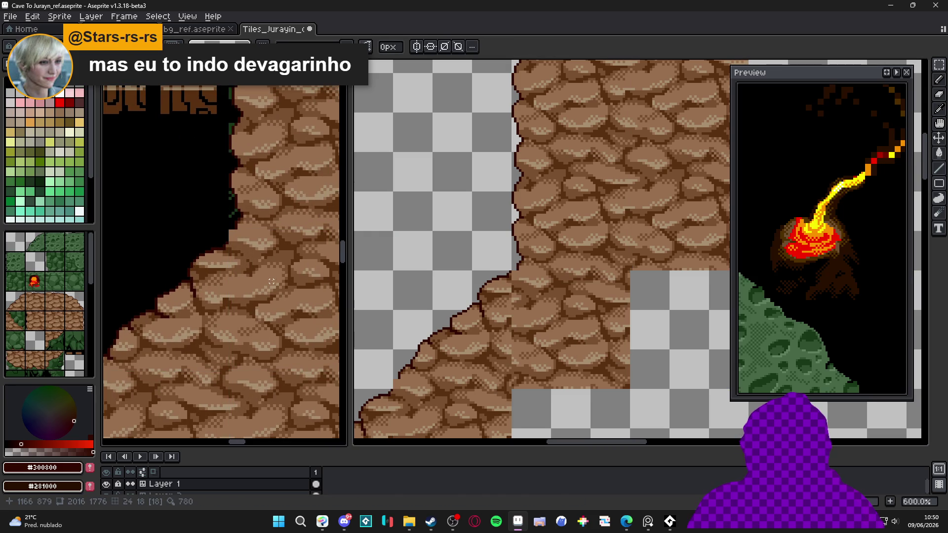
{"action": "scroll", "coordinate": [272, 278], "scroll_direction": "down", "scroll_amount": 2}
{"action": "left_click", "coordinate": [184, 281]}
{"action": "left_click", "coordinate": [192, 296]}
{"action": "left_click", "coordinate": [510, 347]}
{"action": "key", "text": "ctrl+v"}
{"action": "mouse_move", "coordinate": [535, 327]}
{"action": "left_mouse_down"}
{"action": "mouse_move", "coordinate": [449, 344]}
{"action": "mouse_move", "coordinate": [417, 318]}
{"action": "mouse_move", "coordinate": [388, 243]}
{"action": "left_mouse_up"}
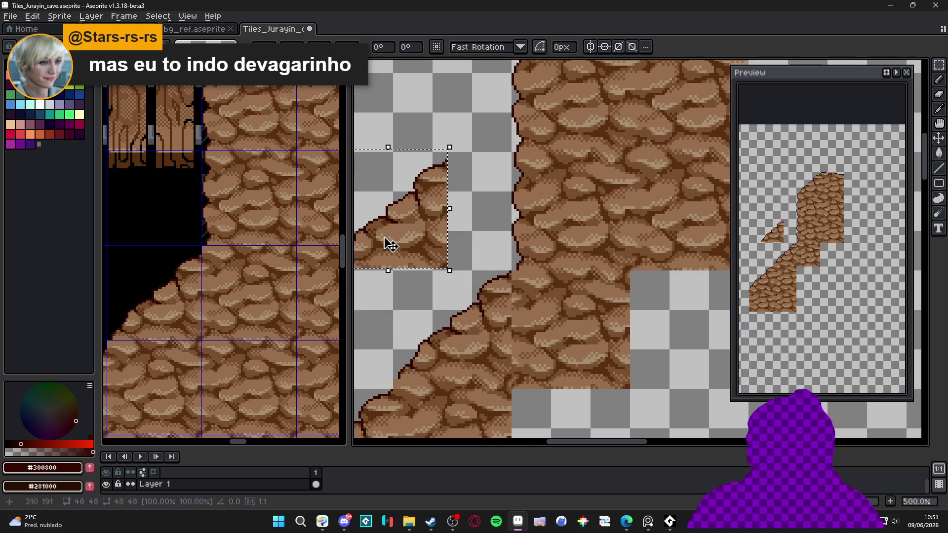
{"action": "key", "text": "Escape"}
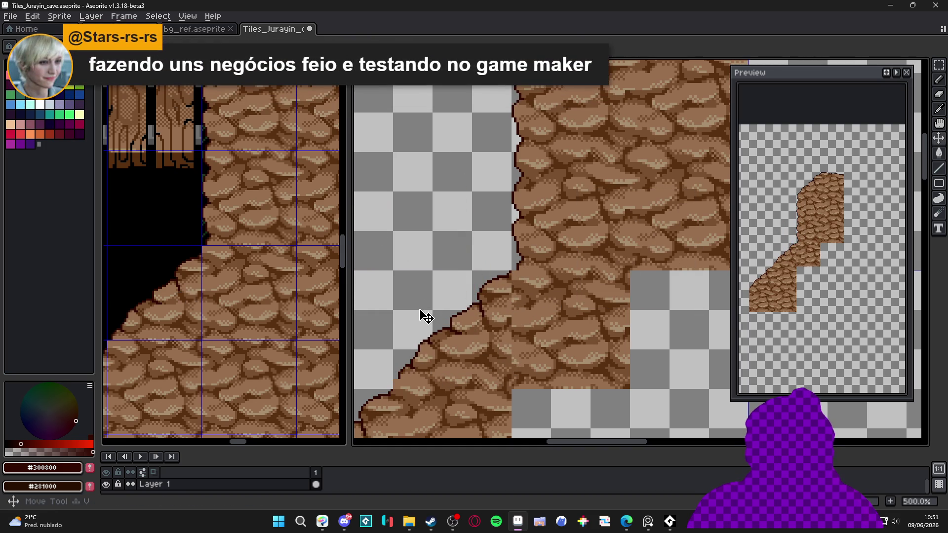
Step: Cut the cliff-edge tile and move it to the left, then switch to the pencil
{"action": "key", "text": "ctrl+shift+d"}
{"action": "key", "text": "ctrl+x"}
{"action": "scroll", "coordinate": [459, 362], "scroll_direction": "up", "scroll_amount": 1}
{"action": "key", "text": "ctrl+v"}
{"action": "left_click_drag", "start_coordinate": [681, 315], "coordinate": [496, 369]}
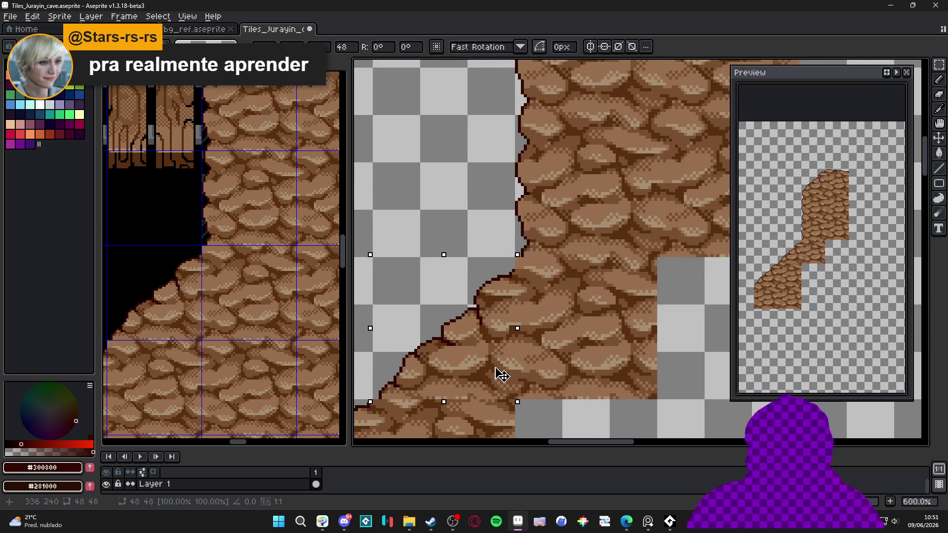
{"action": "key", "text": "b"}
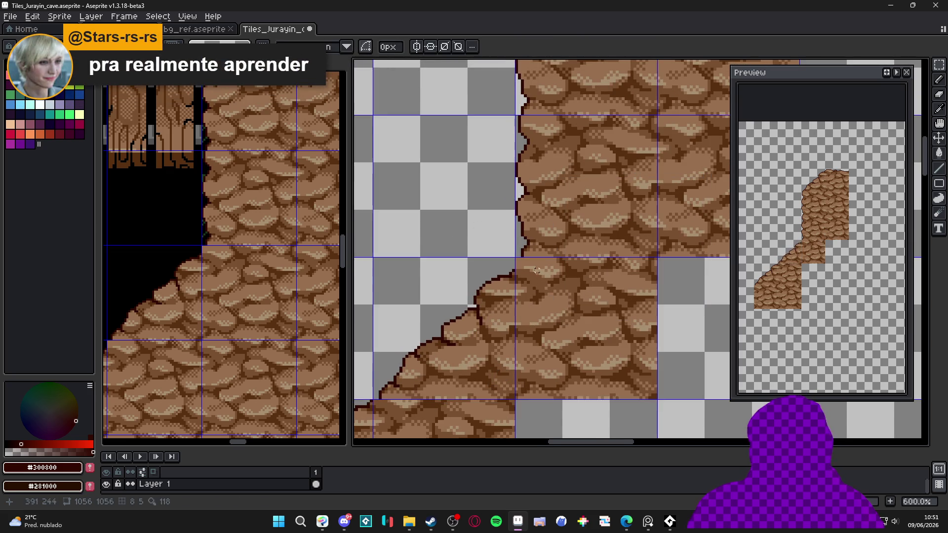
{"action": "scroll", "coordinate": [523, 252], "scroll_direction": "up", "scroll_amount": 4}
{"action": "scroll", "coordinate": [533, 260], "scroll_direction": "down", "scroll_amount": 6}
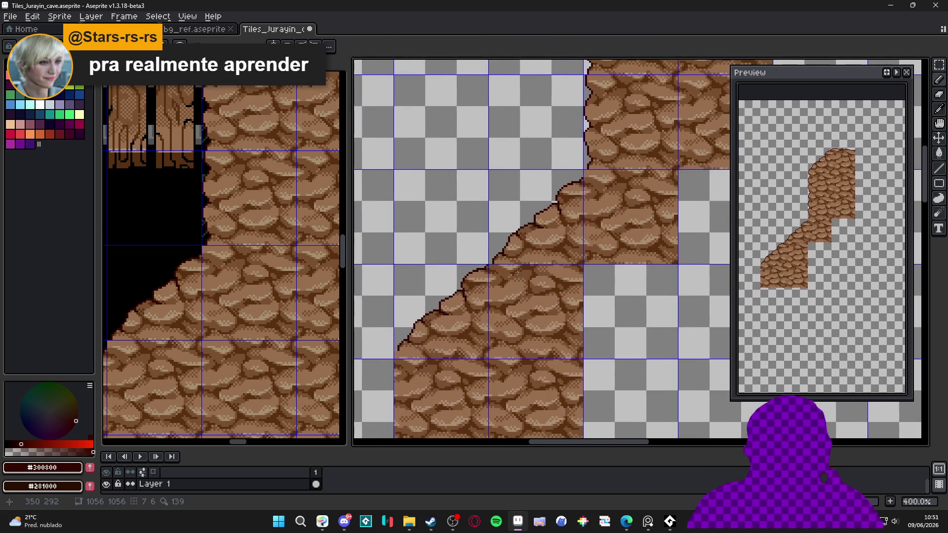
{"action": "scroll", "coordinate": [594, 188], "scroll_direction": "up", "scroll_amount": 5}
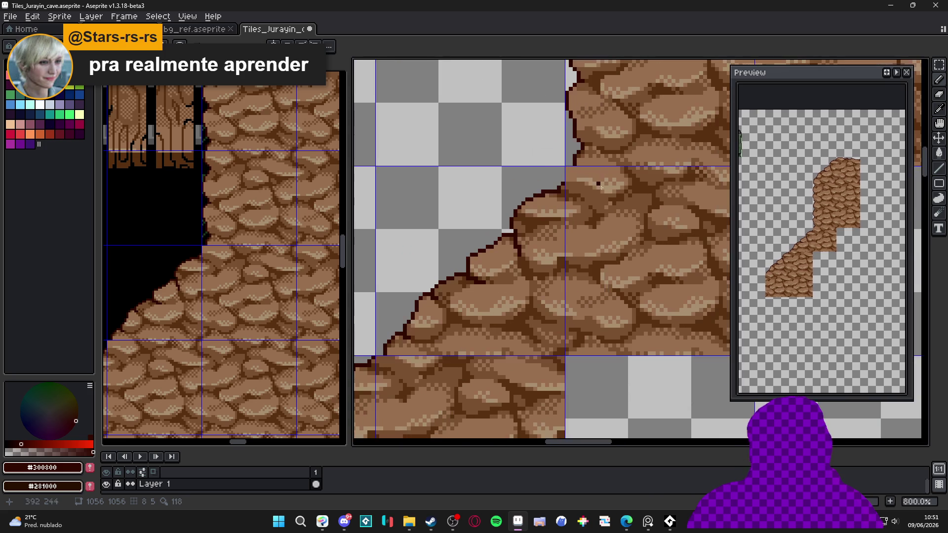
Step: Draw a dark outline down the cliff edge and hide the tile grid
{"action": "left_click", "coordinate": [512, 191]}
{"action": "left_click_drag", "start_coordinate": [500, 203], "coordinate": [501, 239]}
{"action": "left_click", "coordinate": [500, 191]}
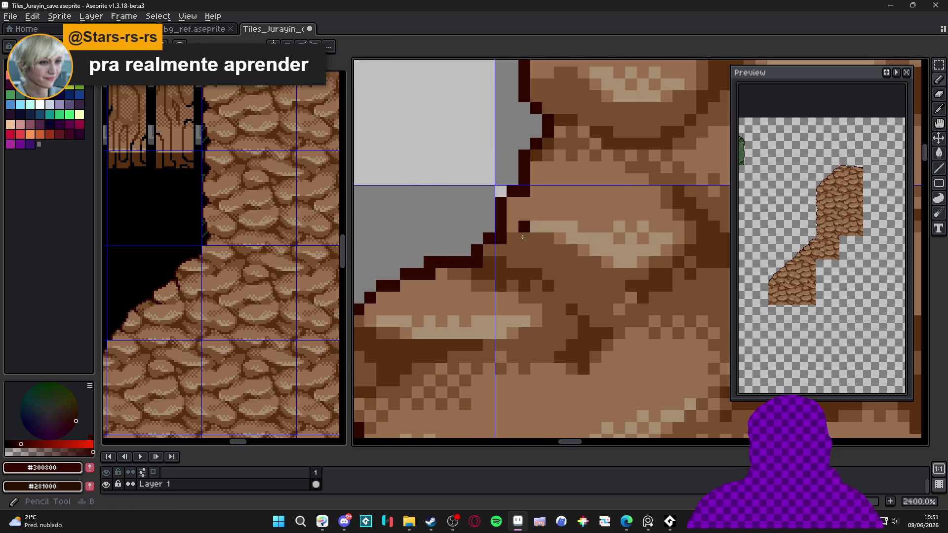
{"action": "scroll", "coordinate": [500, 191], "scroll_direction": "down", "scroll_amount": 5}
{"action": "key", "text": "ctrl+apostrophe"}
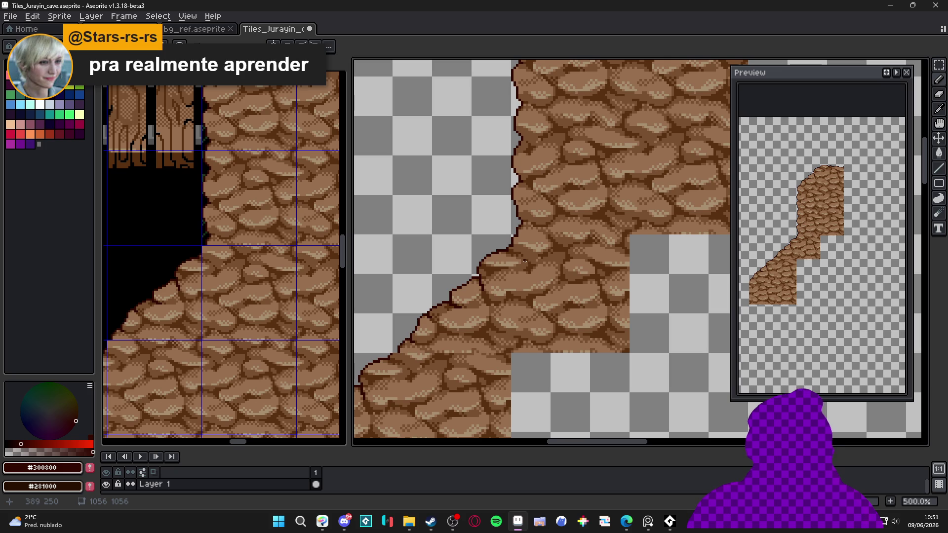
{"action": "scroll", "coordinate": [518, 263], "scroll_direction": "down", "scroll_amount": 3}
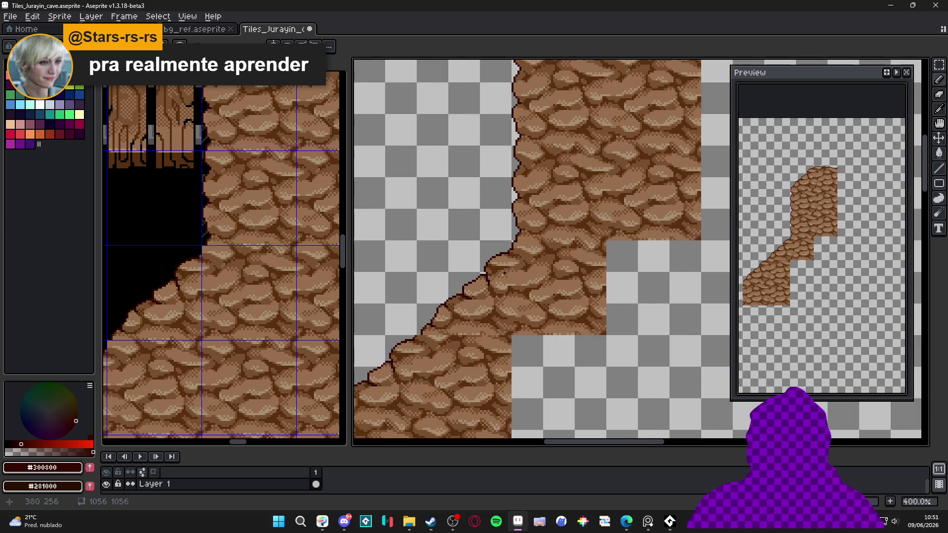
{"action": "scroll", "coordinate": [479, 340], "scroll_direction": "up", "scroll_amount": 2}
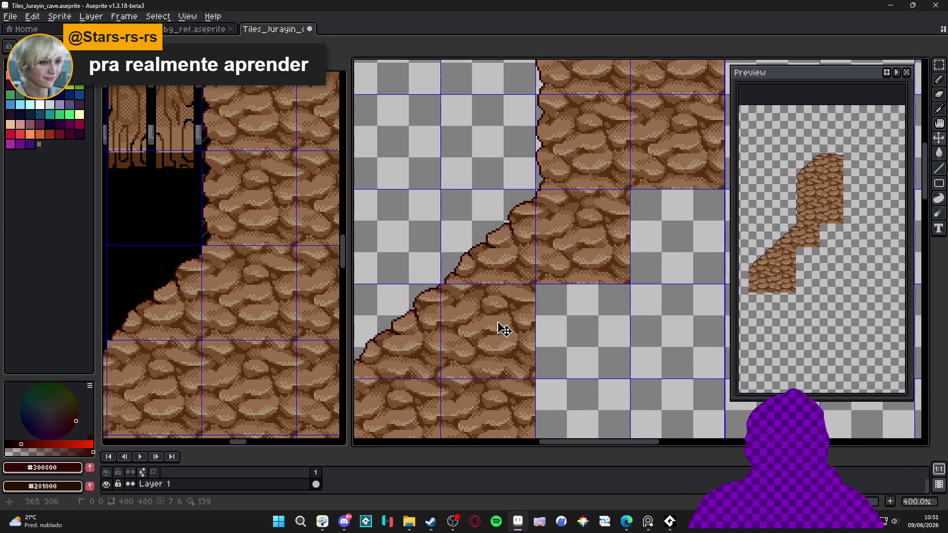
{"action": "scroll", "coordinate": [277, 265], "scroll_direction": "down", "scroll_amount": 1}
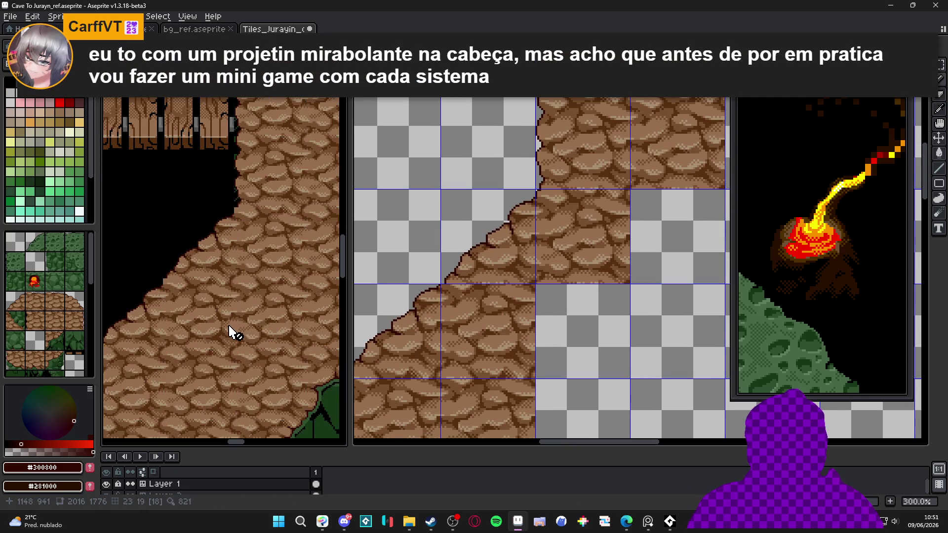
Step: In Tiles_Jurayin_cave, move a selected rock tile one cell down-left
{"action": "left_click", "coordinate": [501, 285]}
{"action": "key", "text": "ctrl+z"}
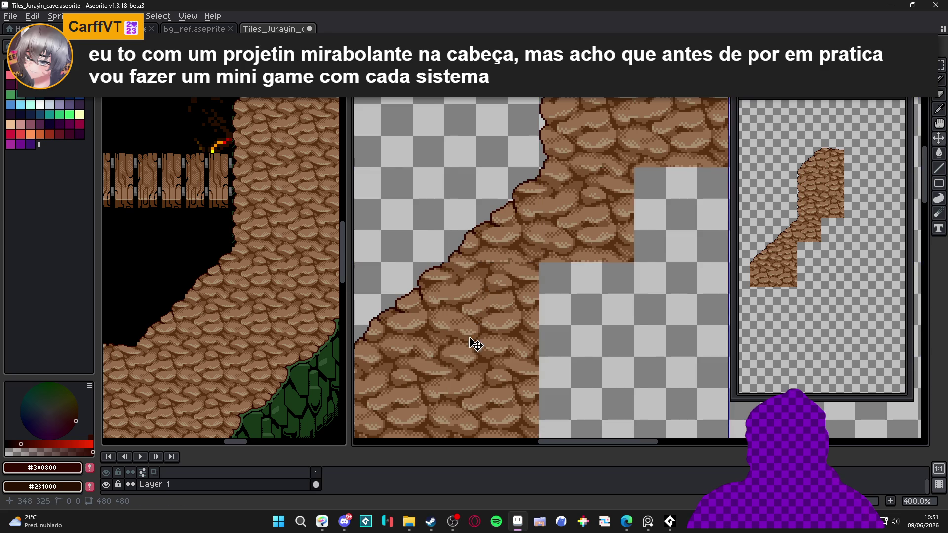
{"action": "key", "text": "ctrl+y"}
{"action": "key", "text": "ctrl+d"}
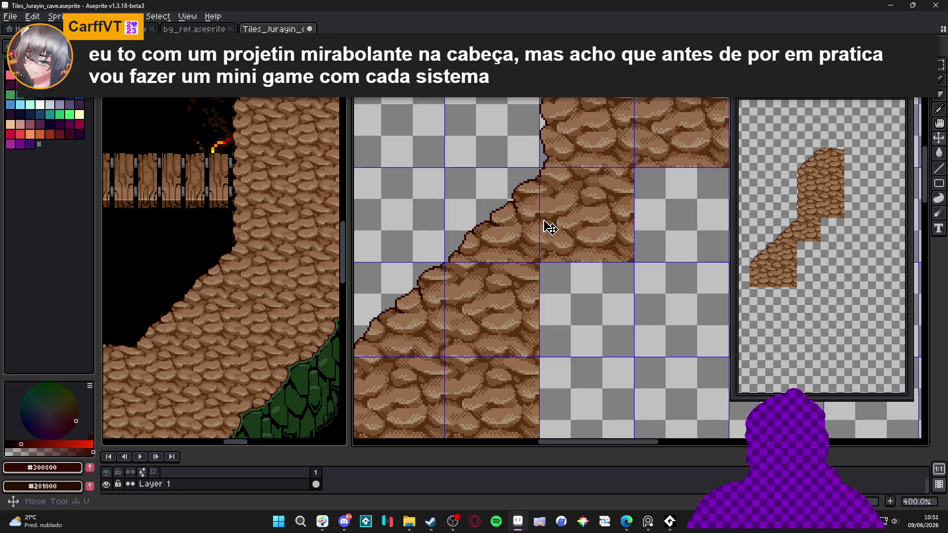
{"action": "key", "text": "m"}
{"action": "left_click", "coordinate": [563, 222]}
{"action": "left_click_drag", "start_coordinate": [566, 223], "coordinate": [471, 318]}
{"action": "key", "text": "ctrl+d"}
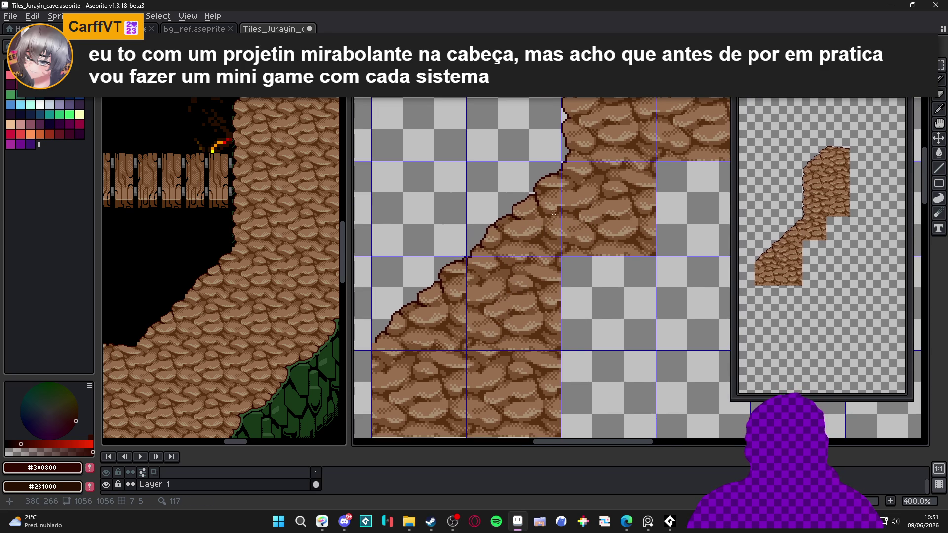
Step: Paste a copy of the rock tile into the lower-left cell
{"action": "key", "text": "ctrl+v"}
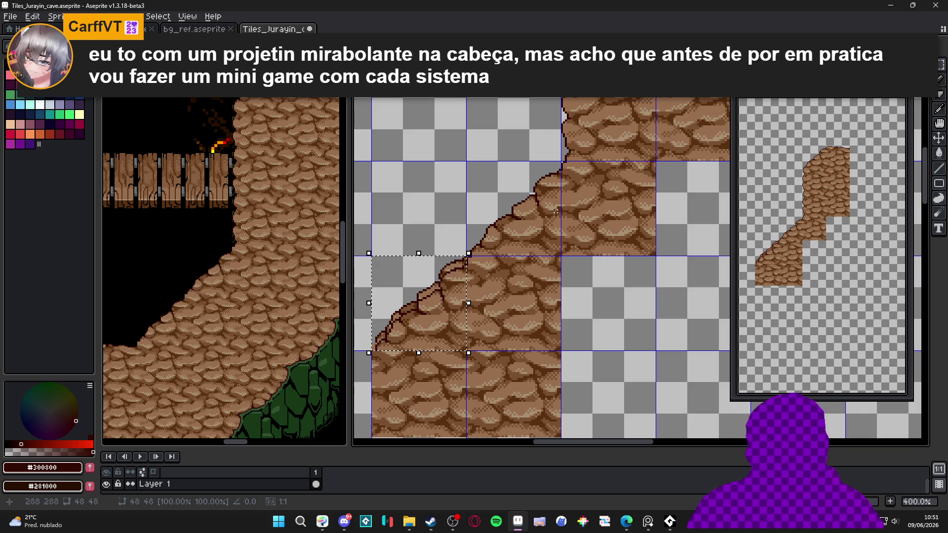
{"action": "left_click_drag", "start_coordinate": [443, 290], "coordinate": [446, 292]}
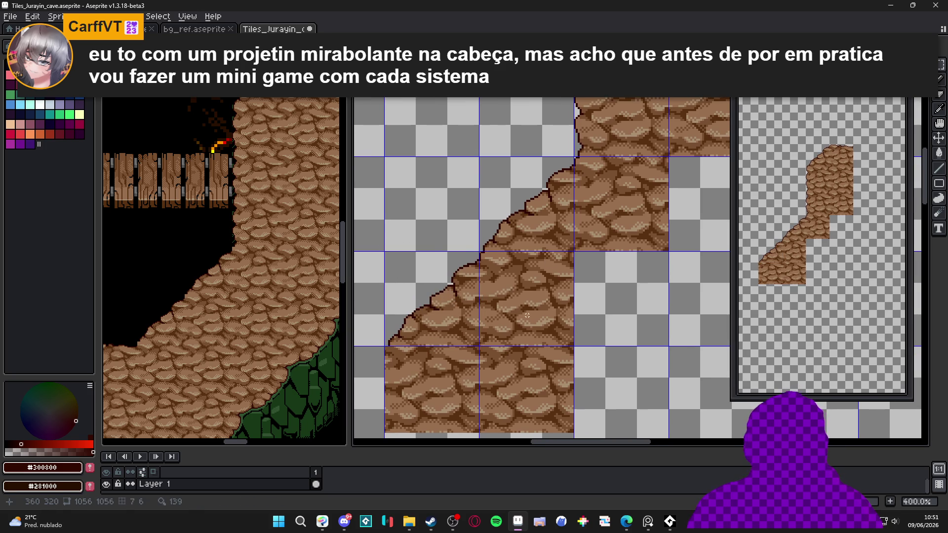
{"action": "scroll", "coordinate": [449, 296], "scroll_direction": "down", "scroll_amount": 1}
{"action": "key", "text": "ctrl+d"}
Step: Compare the slope against the cave reference, then show the tile grid on the tile sheet
{"action": "scroll", "coordinate": [224, 134], "scroll_direction": "down", "scroll_amount": 3}
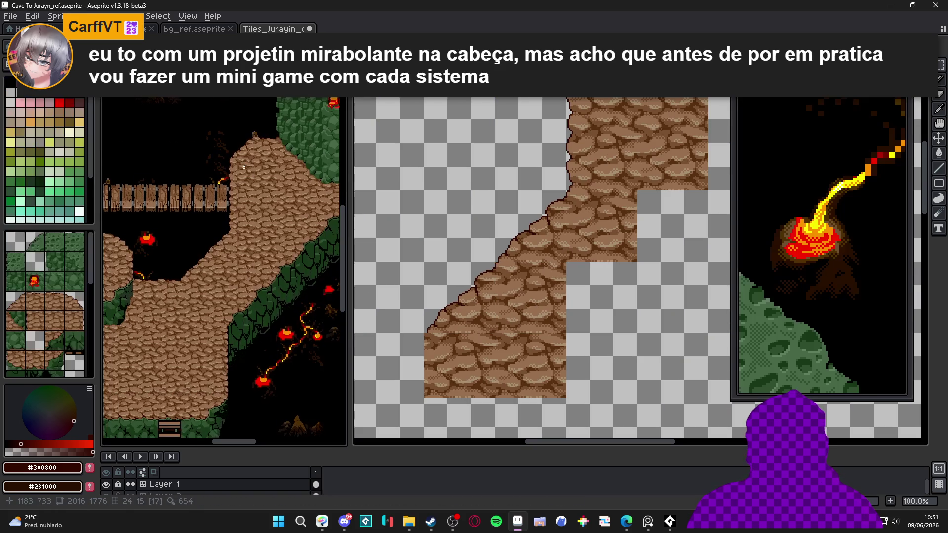
{"action": "scroll", "coordinate": [248, 150], "scroll_direction": "up", "scroll_amount": 3}
{"action": "scroll", "coordinate": [248, 150], "scroll_direction": "down", "scroll_amount": 2}
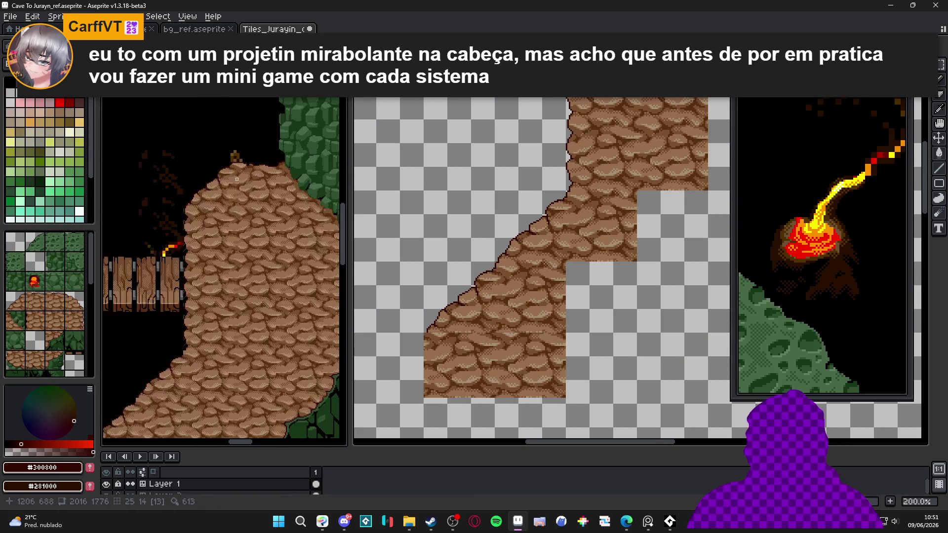
{"action": "scroll", "coordinate": [526, 285], "scroll_direction": "down", "scroll_amount": 1}
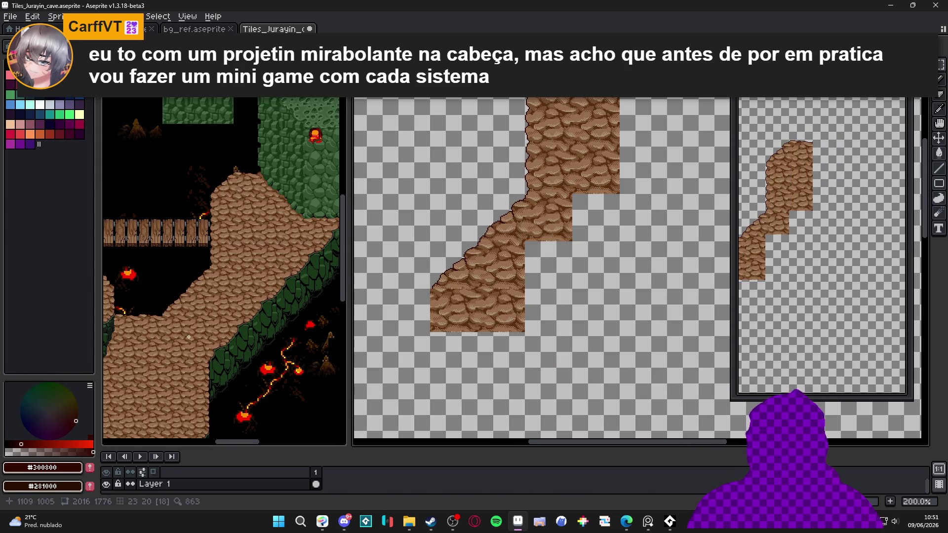
{"action": "scroll", "coordinate": [248, 290], "scroll_direction": "down", "scroll_amount": 3}
{"action": "scroll", "coordinate": [490, 270], "scroll_direction": "up", "scroll_amount": 1}
{"action": "key", "text": "ctrl+'"}
{"action": "key", "text": "ctrl+'"}
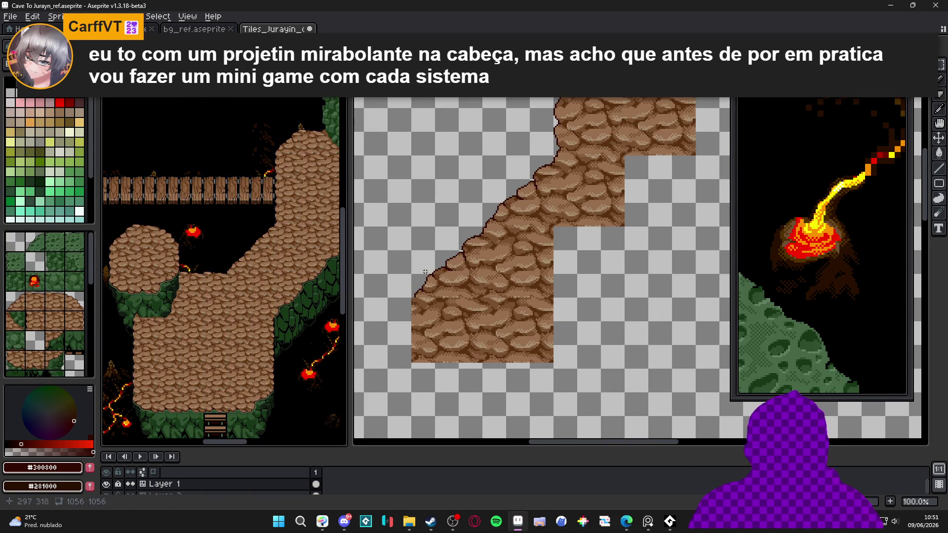
{"action": "key", "text": "ctrl+'"}
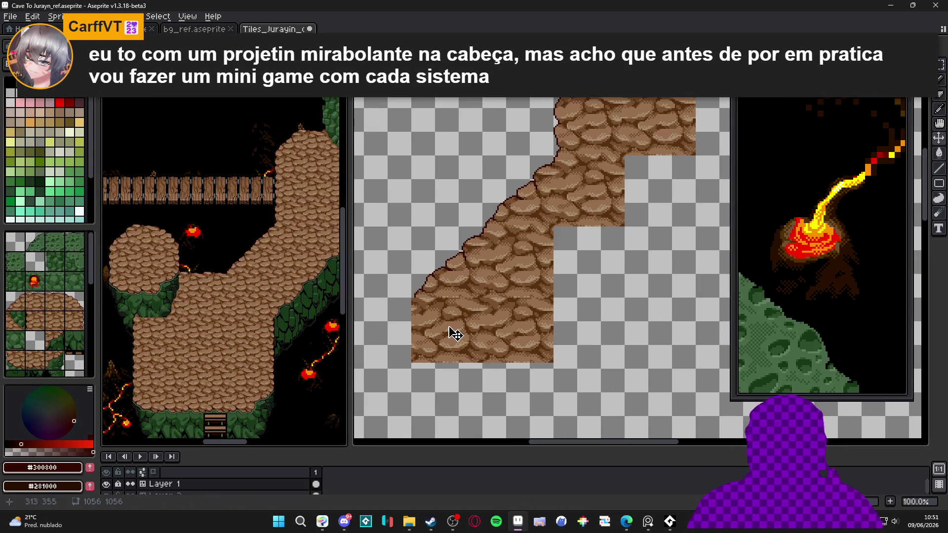
{"action": "key", "text": "ctrl+Tab"}
{"action": "key", "text": "ctrl+Tab"}
{"action": "key", "text": "ctrl+Tab"}
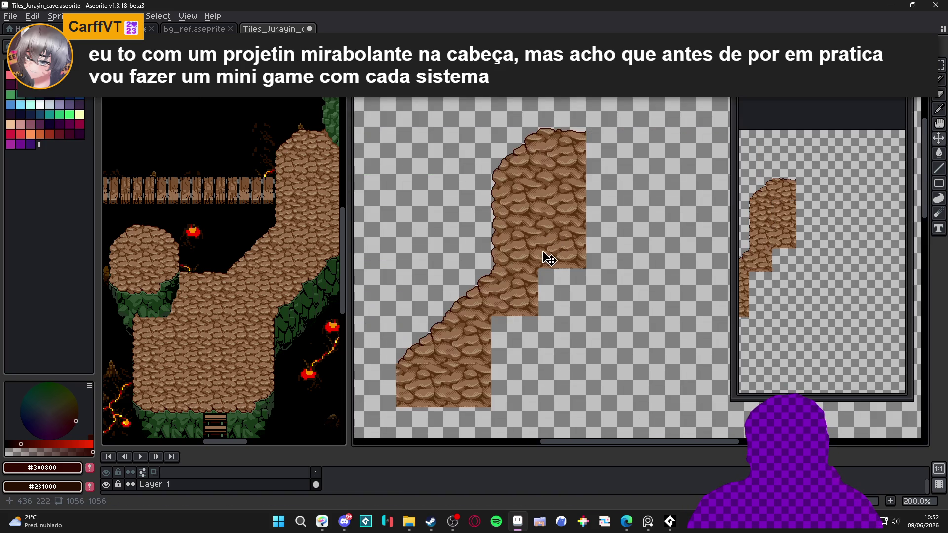
{"action": "key", "text": "ctrl+apostrophe"}
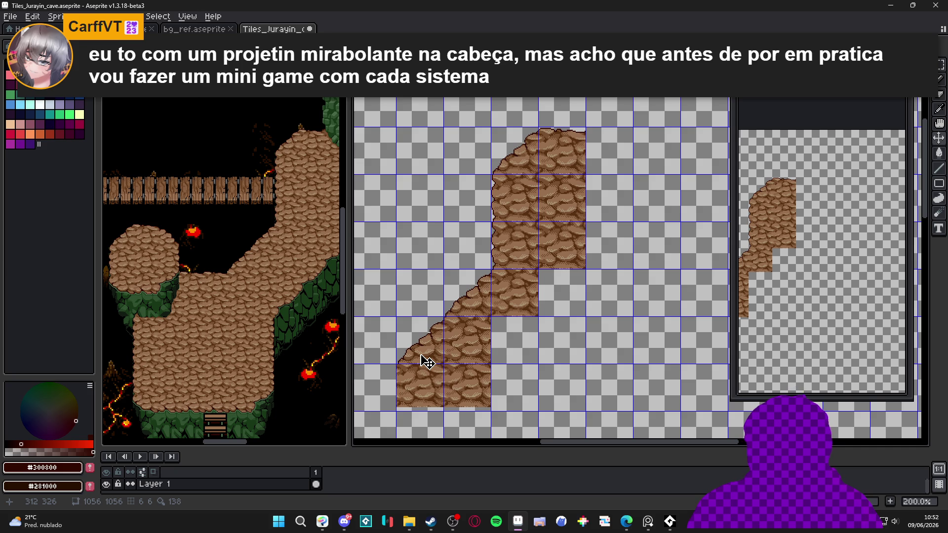
Step: Check the cave reference against the tile sheet and hide the tile grid
{"action": "left_click_drag", "start_coordinate": [421, 370], "coordinate": [433, 317]}
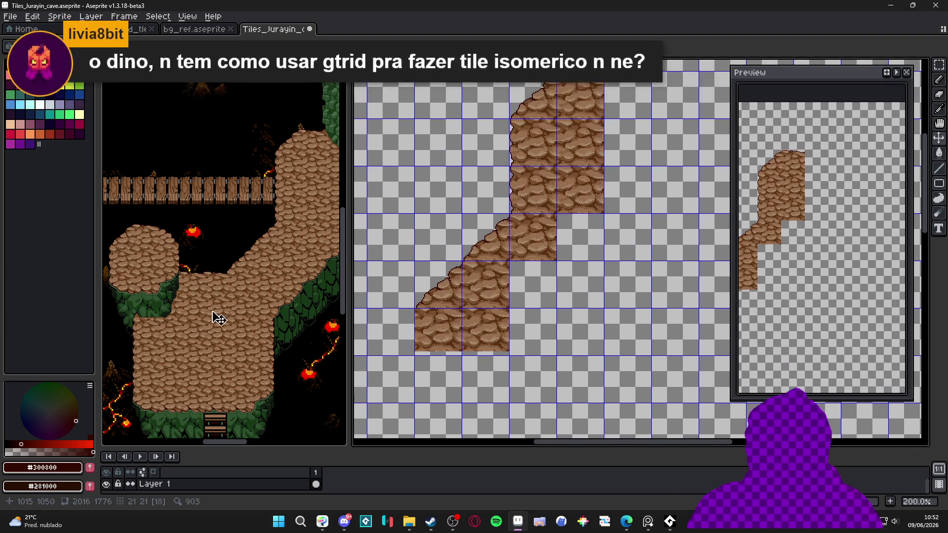
{"action": "left_click", "coordinate": [260, 250]}
{"action": "scroll", "coordinate": [271, 212], "scroll_direction": "up", "scroll_amount": 3}
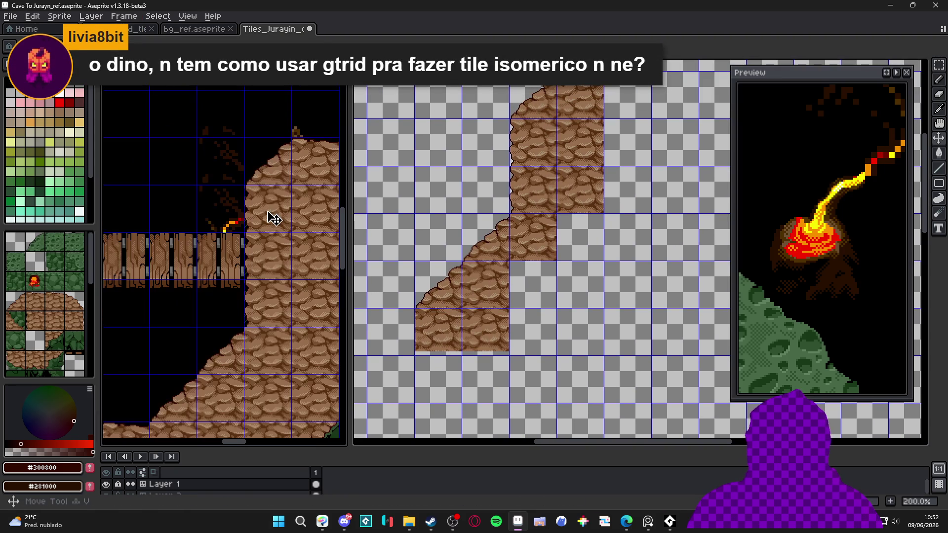
{"action": "scroll", "coordinate": [450, 334], "scroll_direction": "up", "scroll_amount": 2}
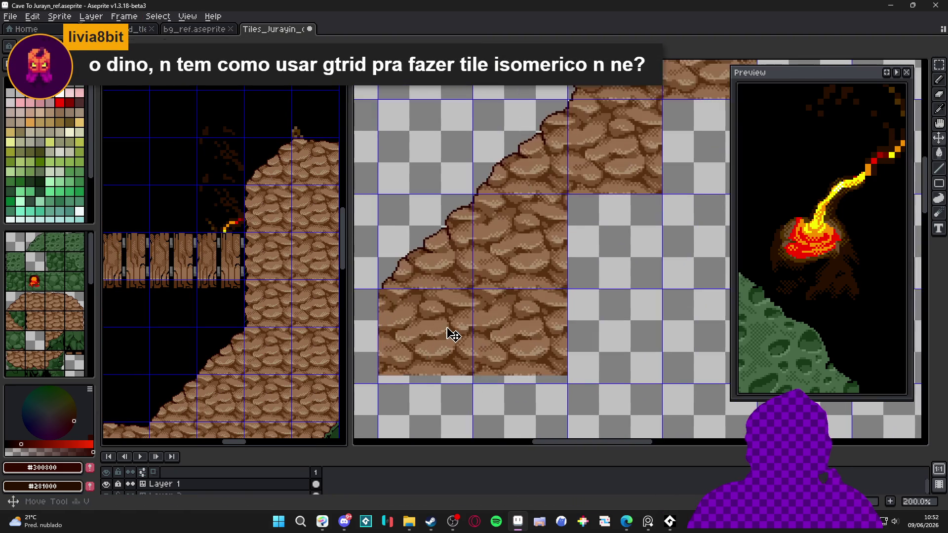
{"action": "left_click", "coordinate": [452, 335]}
{"action": "scroll", "coordinate": [454, 335], "scroll_direction": "down", "scroll_amount": 2}
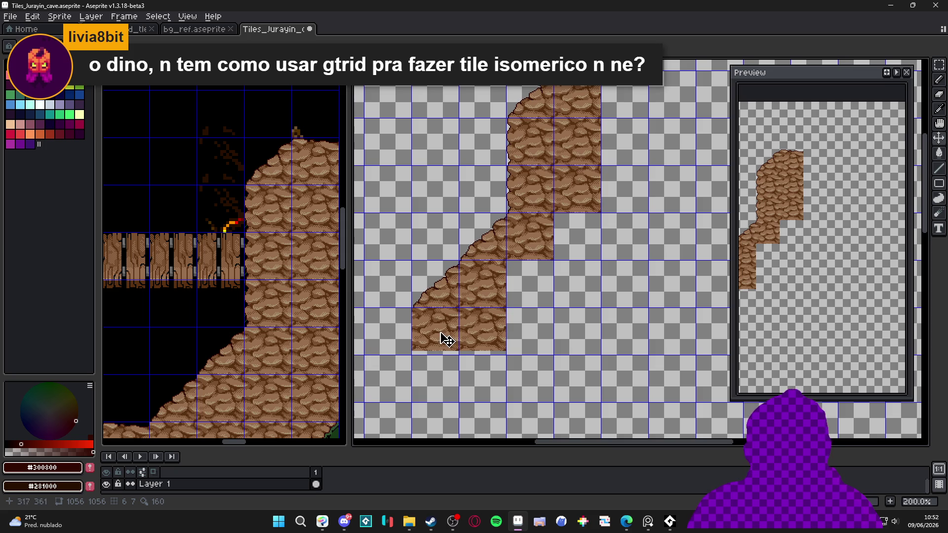
{"action": "key", "text": "ctrl+apostrophe"}
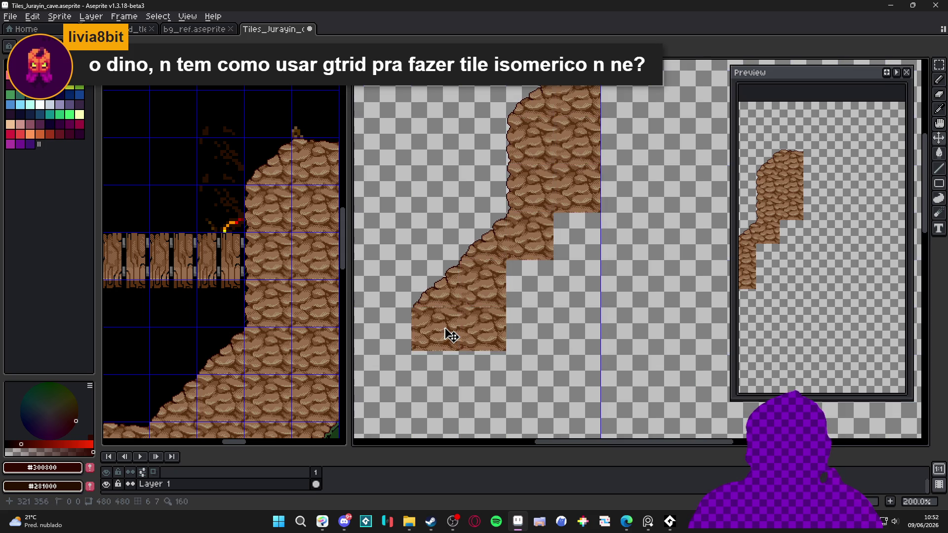
Step: Undo the last selection and delete the lower rock block
{"action": "key", "text": "ctrl+z"}
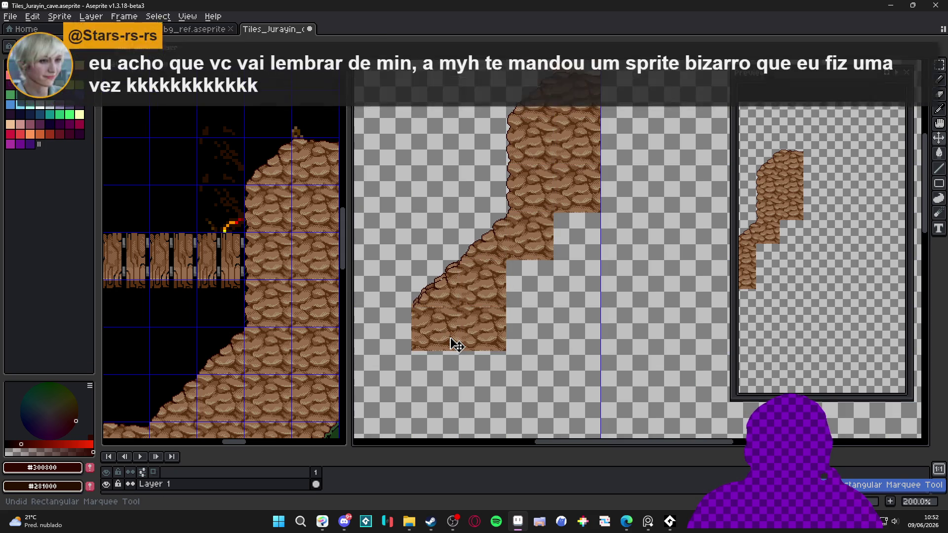
{"action": "key", "text": "m"}
{"action": "left_click_drag", "start_coordinate": [505, 260], "coordinate": [411, 352]}
{"action": "key", "text": "Delete"}
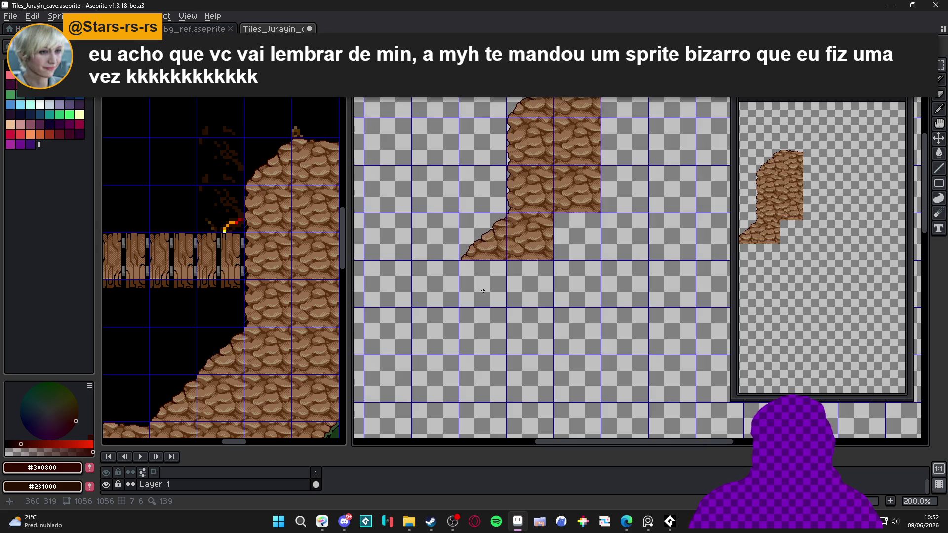
{"action": "key", "text": "ctrl+apostrophe"}
Step: Copy a rock tile and paste it one cell down and left
{"action": "scroll", "coordinate": [496, 247], "scroll_direction": "up", "scroll_amount": 1}
{"action": "left_click_drag", "start_coordinate": [490, 232], "coordinate": [497, 239]}
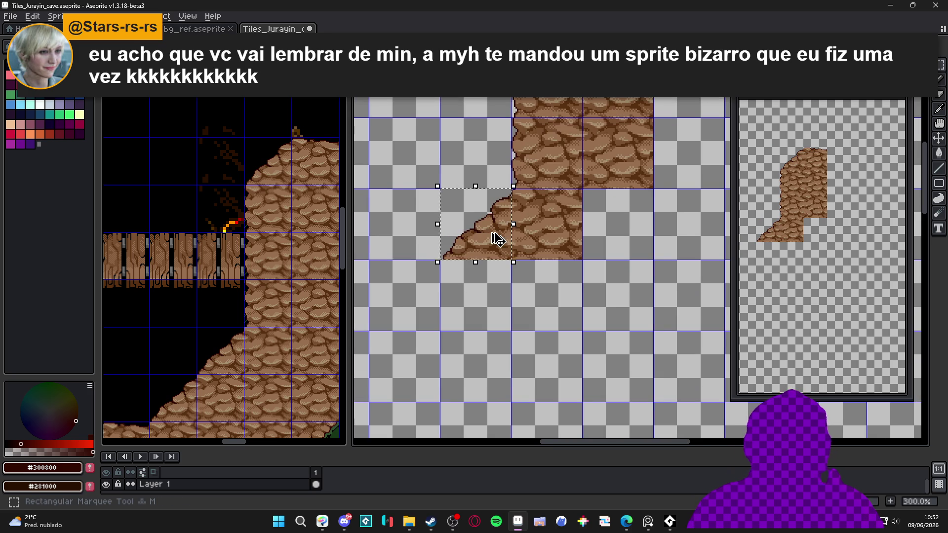
{"action": "key", "text": "ctrl+c"}
{"action": "key", "text": "ctrl+v"}
{"action": "key", "text": "shift+Left"}
{"action": "key", "text": "shift+Down"}
{"action": "key", "text": "ctrl+z"}
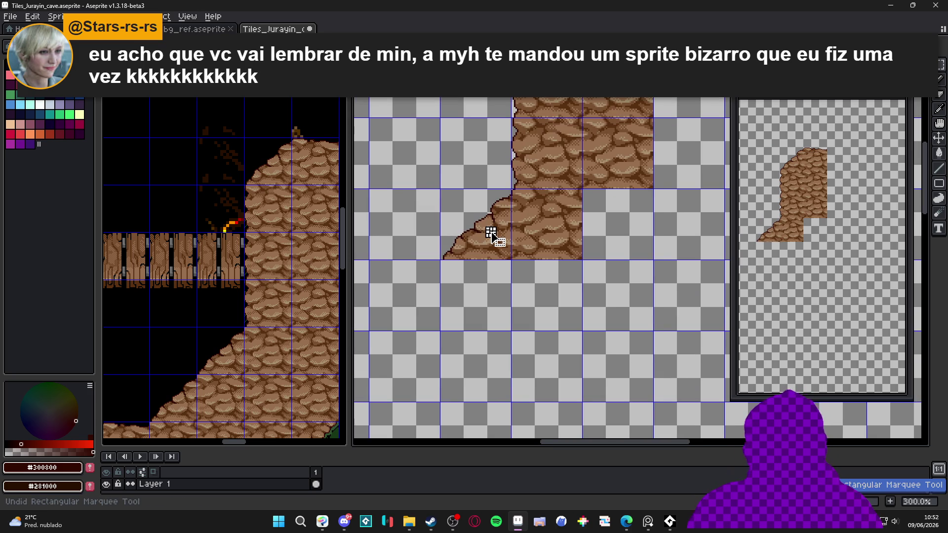
{"action": "key", "text": "ctrl+v"}
{"action": "key", "text": "shift+Down"}
{"action": "key", "text": "shift+Left"}
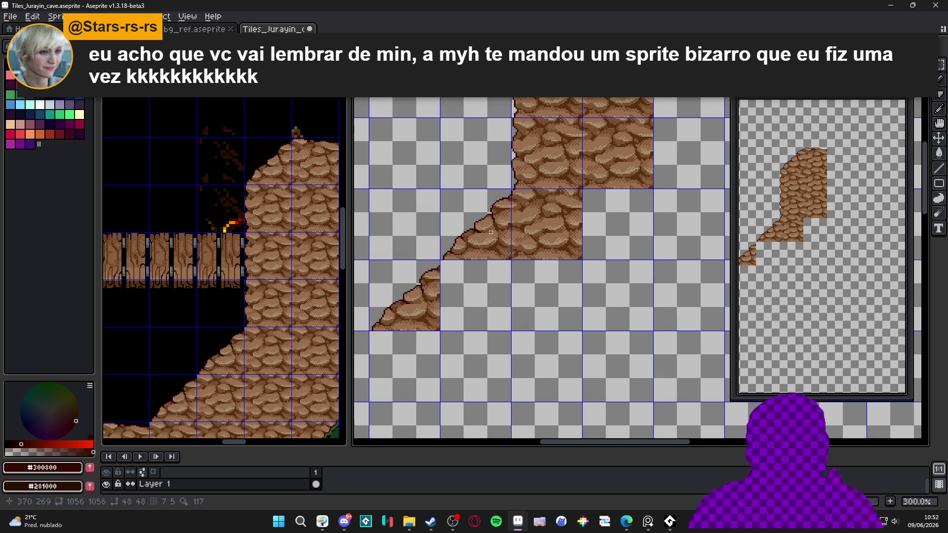
Step: Recheck the reference, paste the rock tile again and align it beneath the slope
{"action": "left_click", "coordinate": [237, 341]}
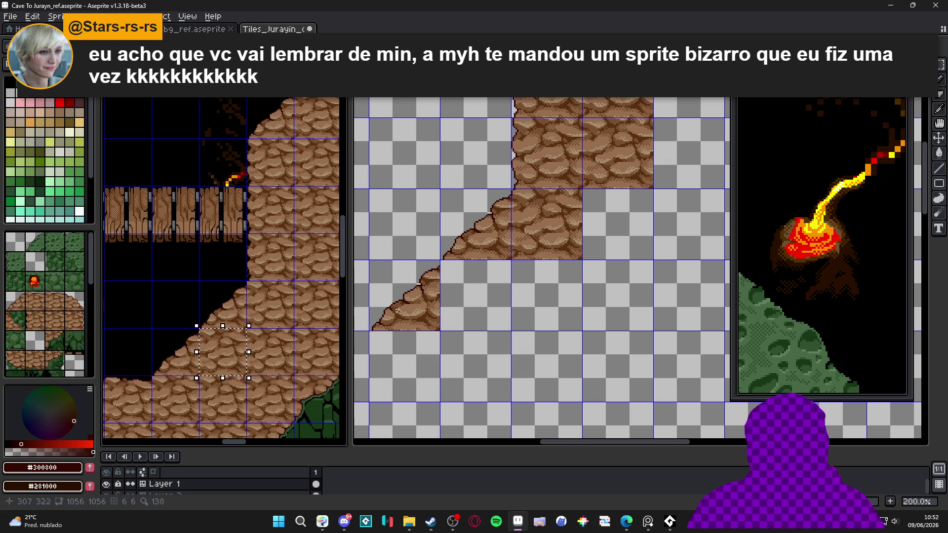
{"action": "left_click", "coordinate": [422, 309]}
{"action": "key", "text": "ctrl+v"}
{"action": "key", "text": "shift+Left"}
{"action": "key", "text": "shift+Down"}
{"action": "key", "text": "shift+Left"}
{"action": "key", "text": "shift+Left"}
{"action": "key", "text": "shift+Up"}
{"action": "key", "text": "shift+Right"}
{"action": "key", "text": "shift+Down"}
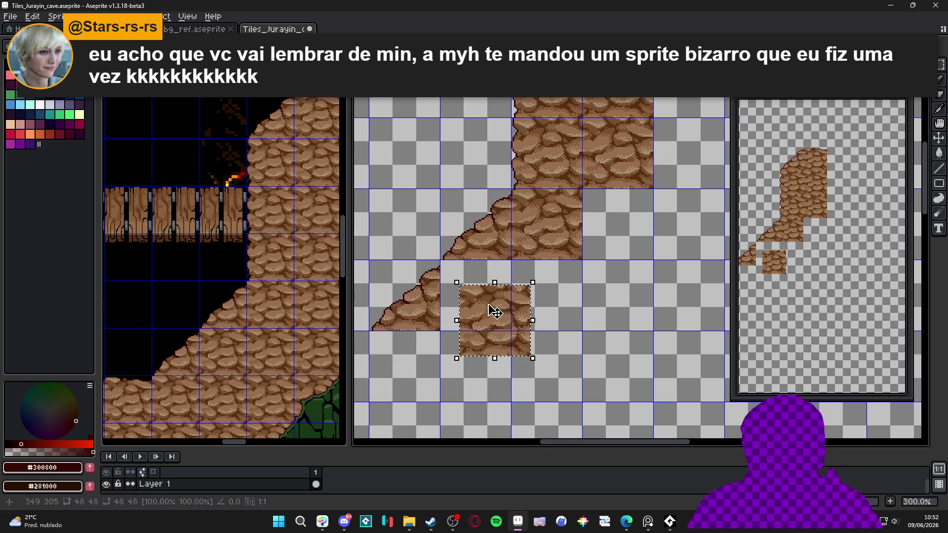
{"action": "scroll", "coordinate": [490, 309], "scroll_direction": "up", "scroll_amount": 4}
{"action": "left_click_drag", "start_coordinate": [476, 292], "coordinate": [423, 218]}
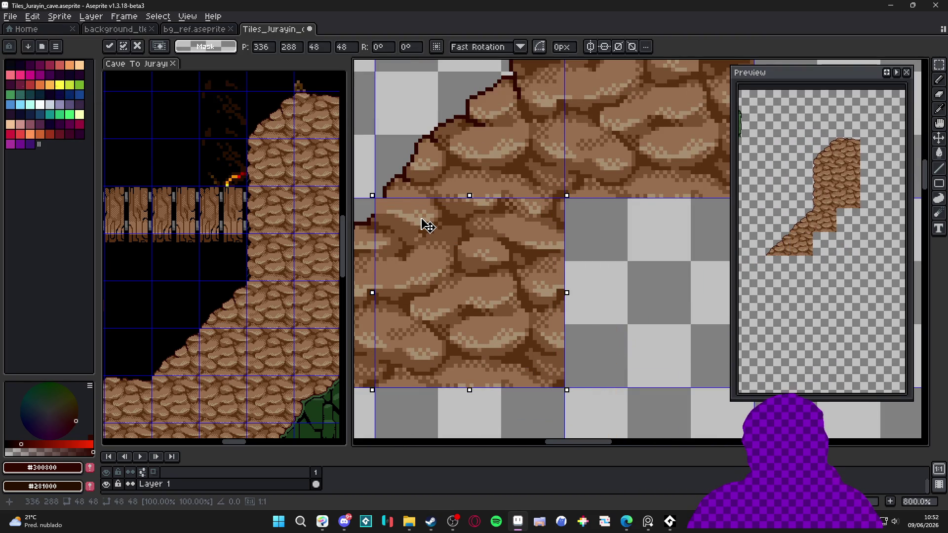
Step: Draw dark outline pixels along the rock edge with the Pencil
{"action": "scroll", "coordinate": [433, 222], "scroll_direction": "up", "scroll_amount": 3}
{"action": "key", "text": "b"}
{"action": "left_click_drag", "start_coordinate": [482, 259], "coordinate": [472, 280]}
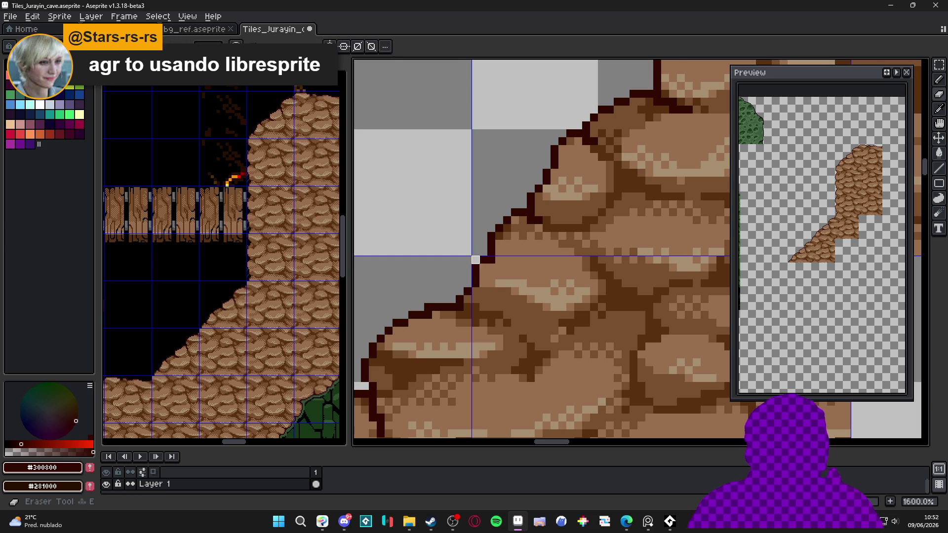
{"action": "scroll", "coordinate": [478, 279], "scroll_direction": "down", "scroll_amount": 3}
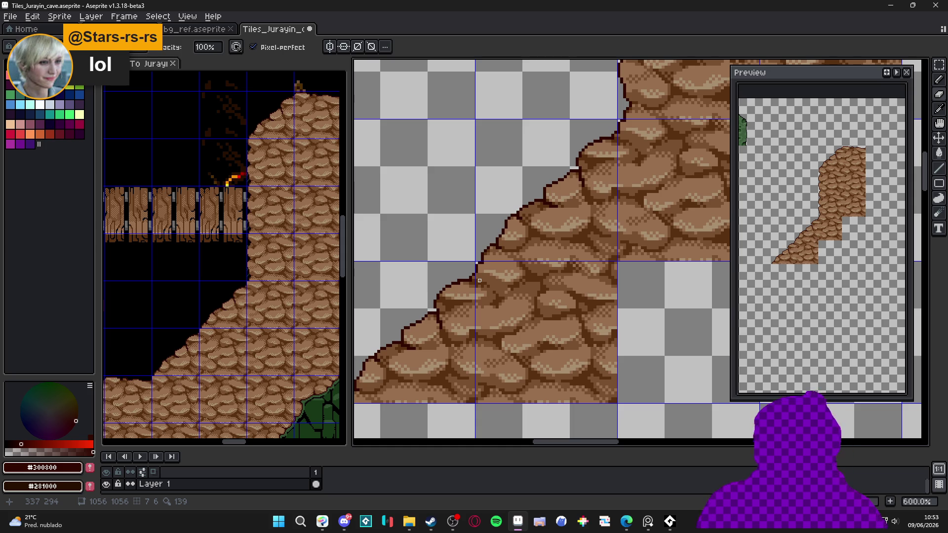
{"action": "key", "text": "alt+Tab"}
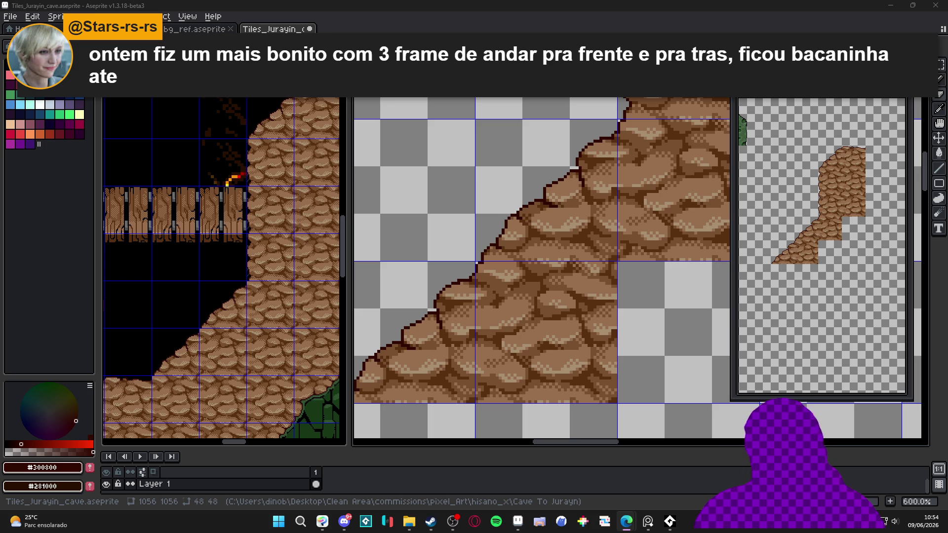
{"action": "key", "text": "alt+Tab"}
{"action": "scroll", "coordinate": [336, 429], "scroll_direction": "up", "scroll_amount": 2}
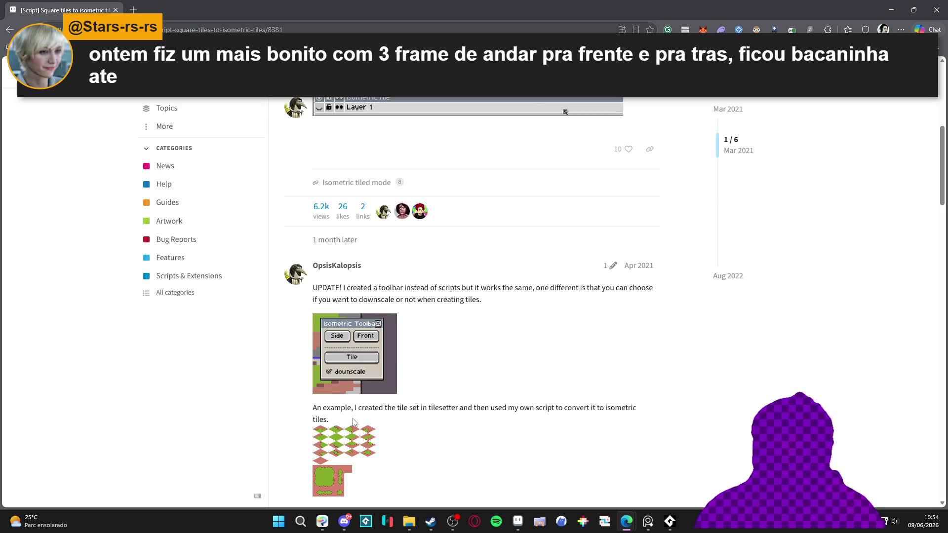
{"action": "scroll", "coordinate": [353, 422], "scroll_direction": "down", "scroll_amount": 3}
{"action": "scroll", "coordinate": [365, 399], "scroll_direction": "up", "scroll_amount": 4}
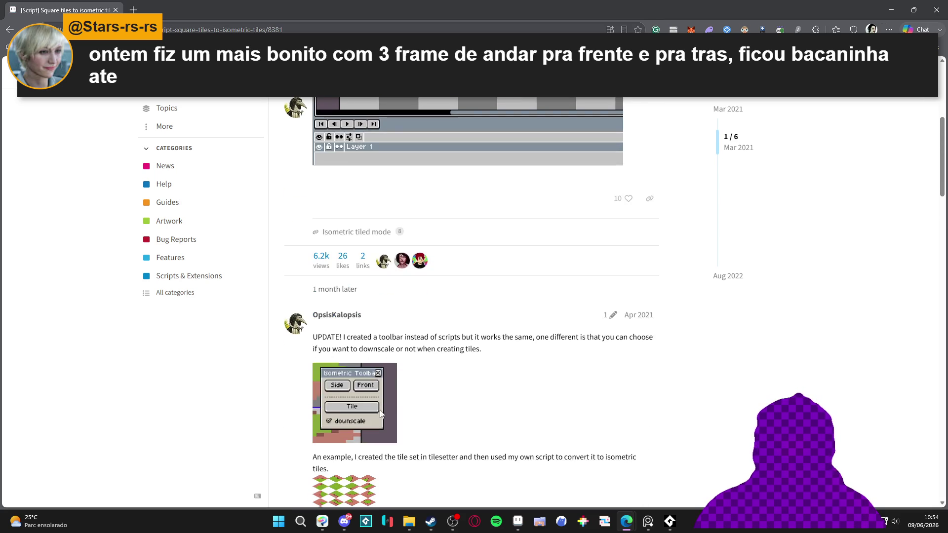
{"action": "scroll", "coordinate": [327, 334], "scroll_direction": "up", "scroll_amount": 6}
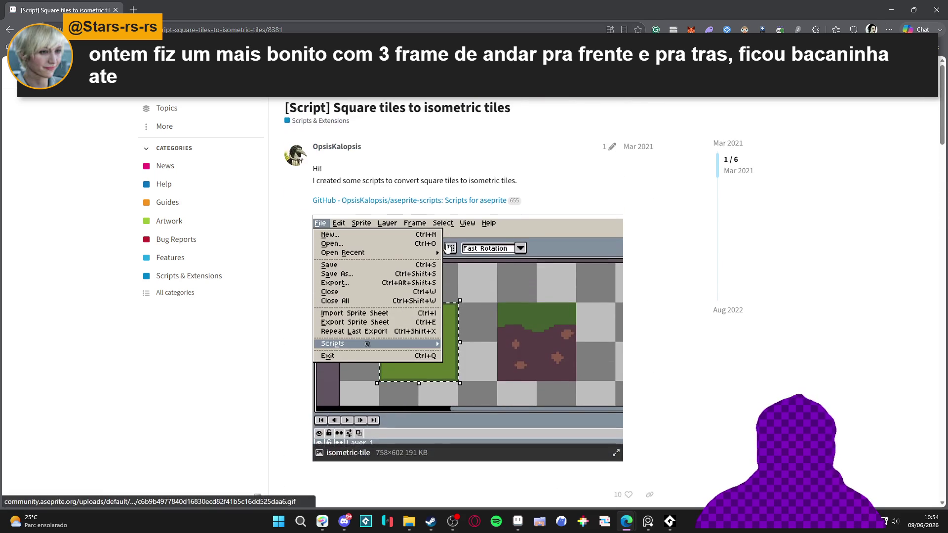
{"action": "left_click", "coordinate": [417, 202]}
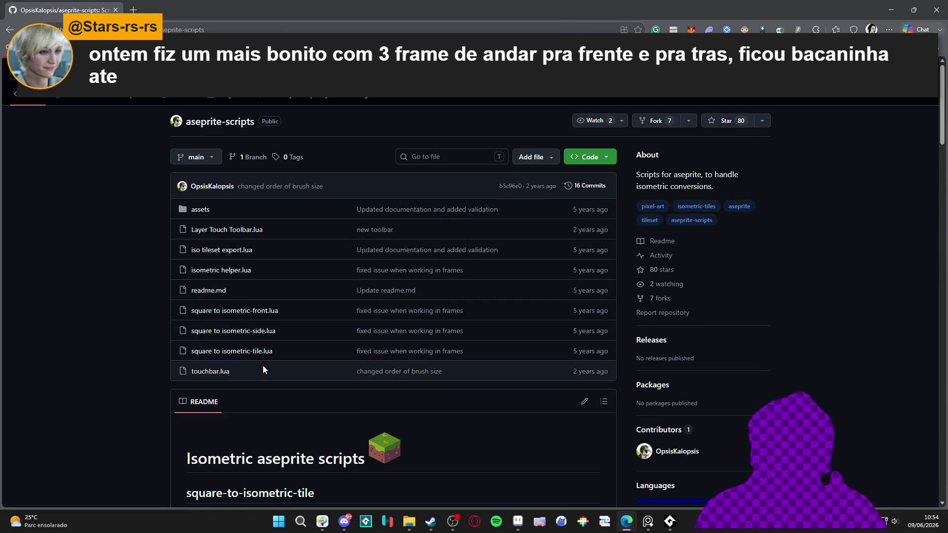
{"action": "scroll", "coordinate": [249, 340], "scroll_direction": "down", "scroll_amount": 3}
{"action": "scroll", "coordinate": [120, 326], "scroll_direction": "down", "scroll_amount": 3}
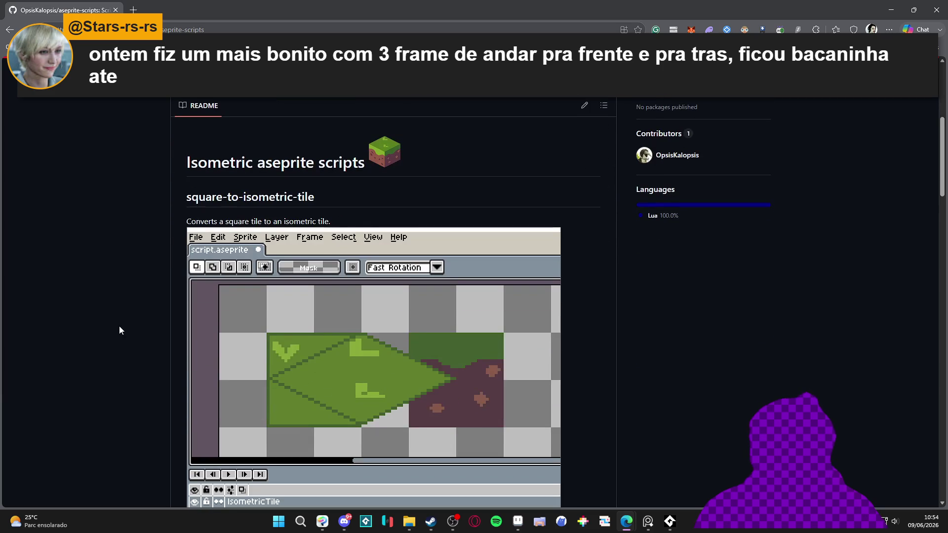
{"action": "scroll", "coordinate": [119, 325], "scroll_direction": "up", "scroll_amount": 6}
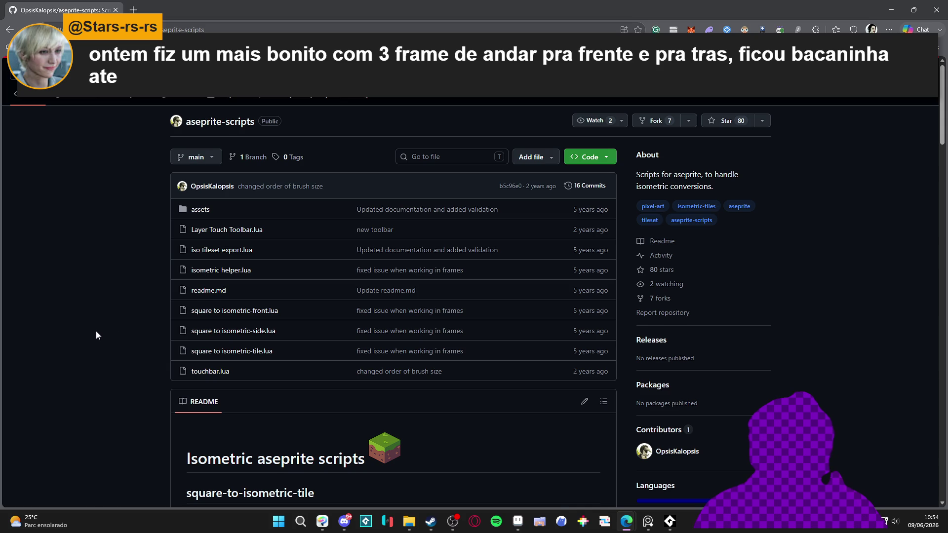
{"action": "scroll", "coordinate": [96, 330], "scroll_direction": "down", "scroll_amount": 10}
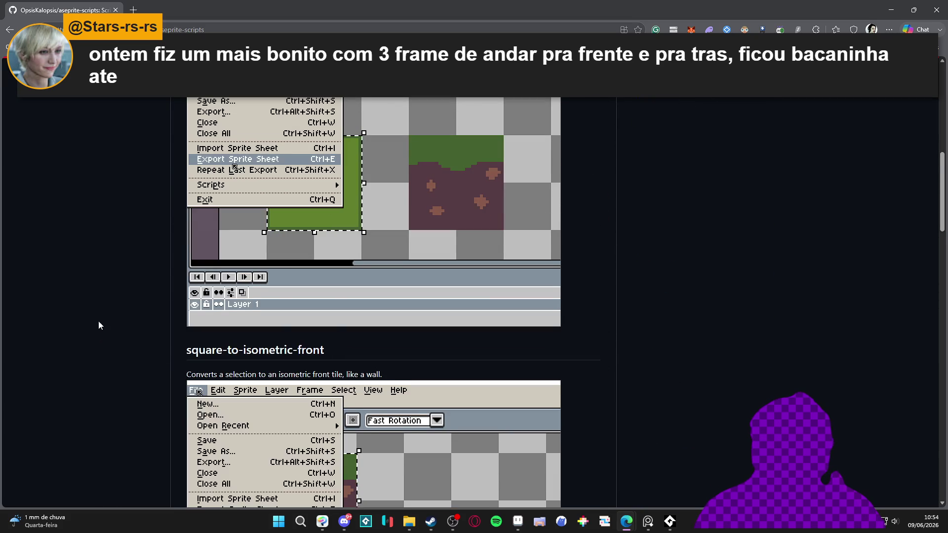
{"action": "scroll", "coordinate": [103, 345], "scroll_direction": "up", "scroll_amount": 2}
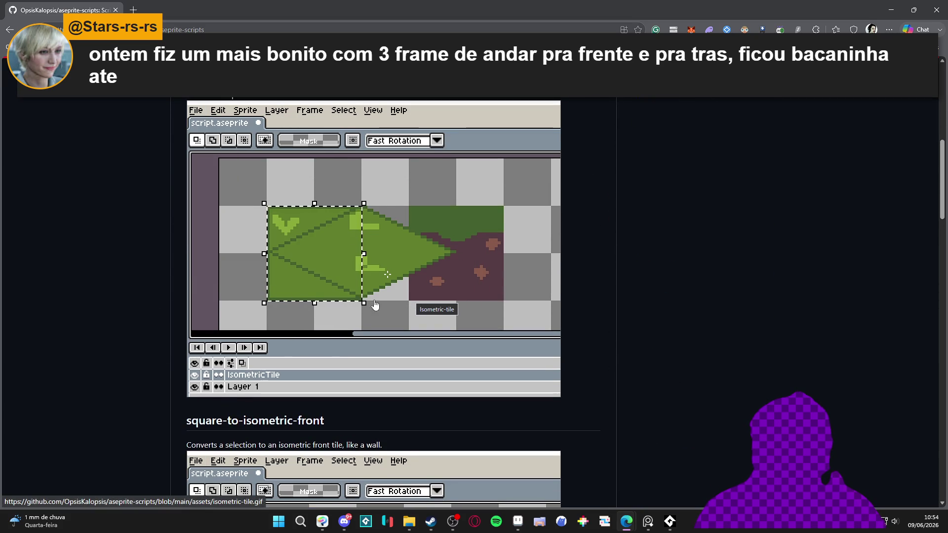
{"action": "scroll", "coordinate": [346, 301], "scroll_direction": "down", "scroll_amount": 7}
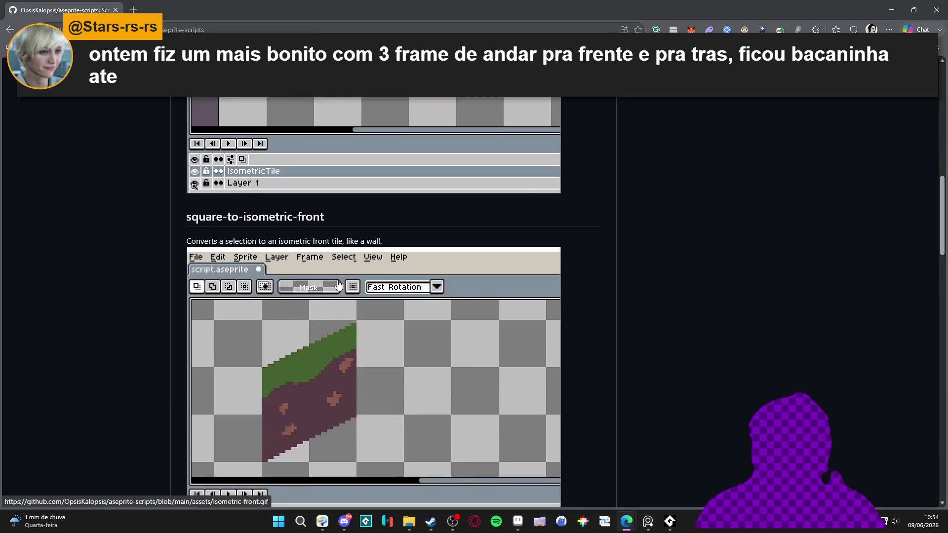
{"action": "scroll", "coordinate": [345, 305], "scroll_direction": "down", "scroll_amount": 12}
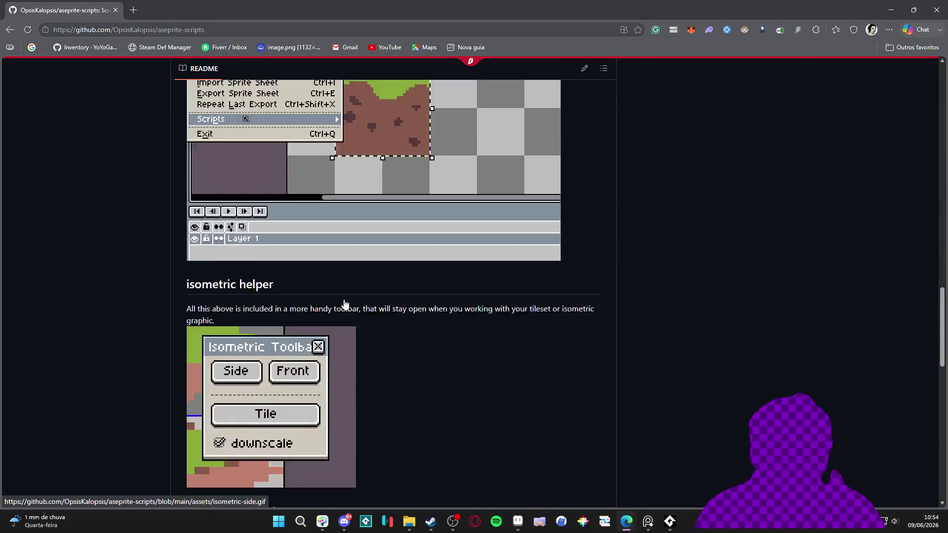
{"action": "scroll", "coordinate": [345, 305], "scroll_direction": "down", "scroll_amount": 4}
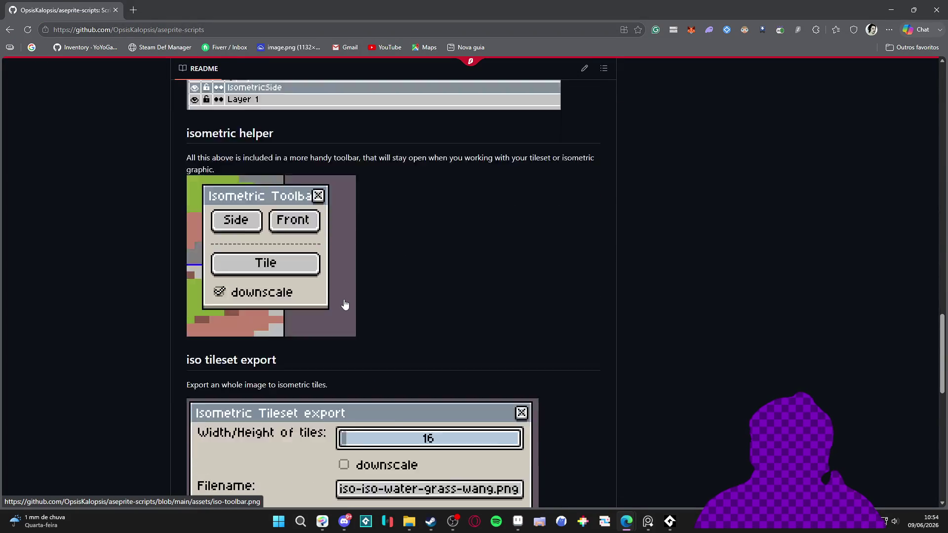
{"action": "scroll", "coordinate": [345, 305], "scroll_direction": "down", "scroll_amount": 1}
{"action": "scroll", "coordinate": [344, 305], "scroll_direction": "down", "scroll_amount": 4}
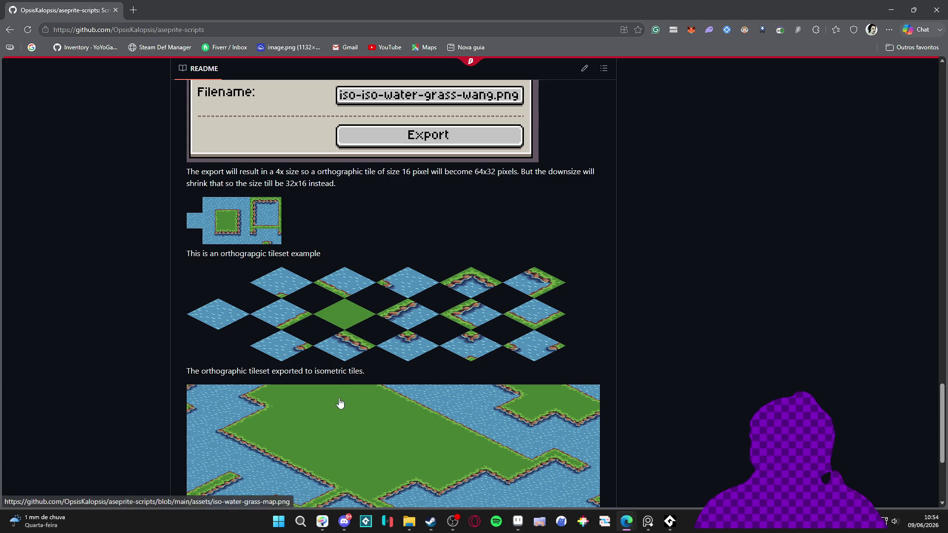
{"action": "scroll", "coordinate": [343, 414], "scroll_direction": "down", "scroll_amount": 2}
{"action": "scroll", "coordinate": [365, 441], "scroll_direction": "down", "scroll_amount": 1}
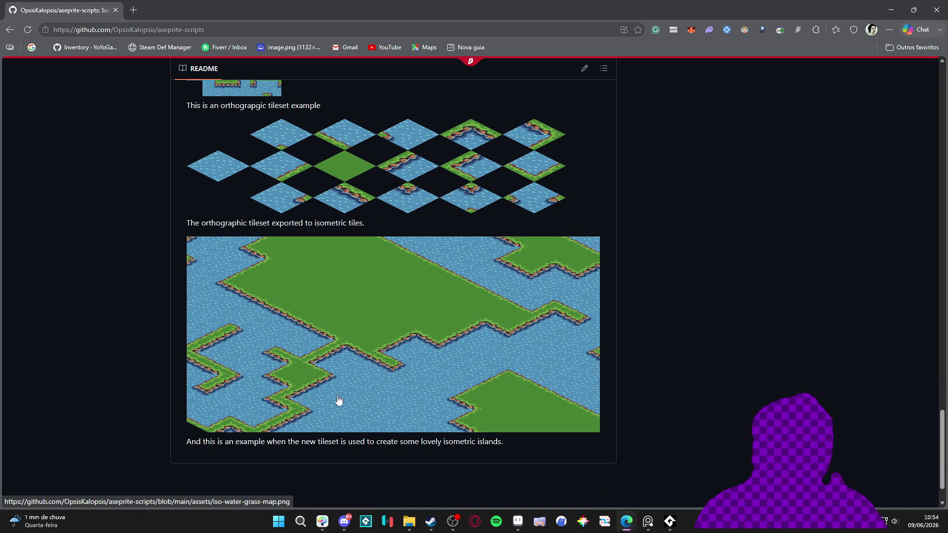
{"action": "scroll", "coordinate": [274, 283], "scroll_direction": "up", "scroll_amount": 1}
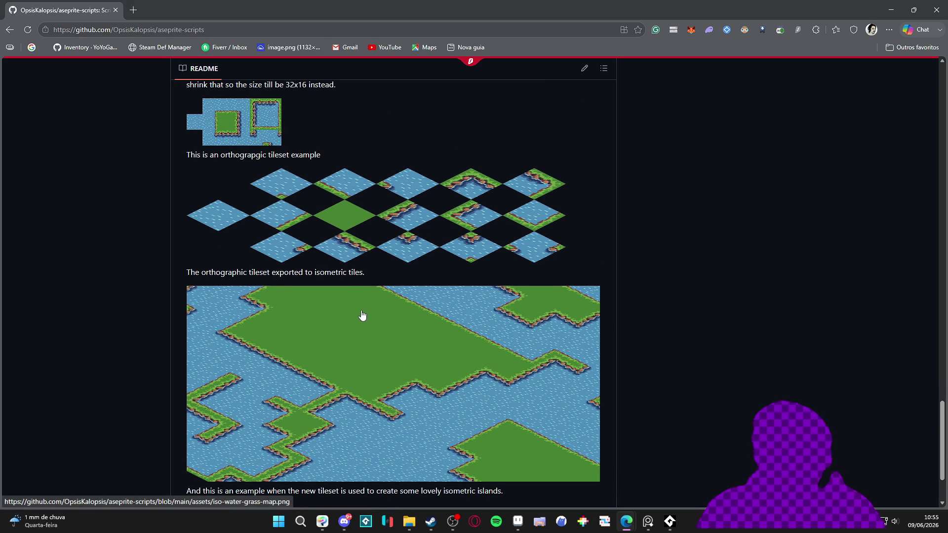
Step: Go up to pixel_Art in maximized File Explorer and open isometric_tile.tmx in Tiled
{"action": "left_click", "coordinate": [409, 521]}
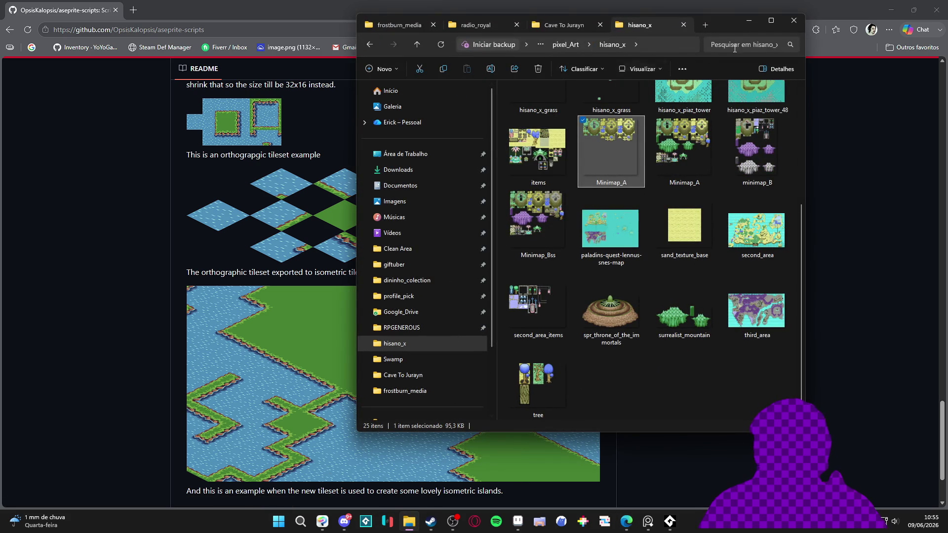
{"action": "left_click", "coordinate": [563, 46]}
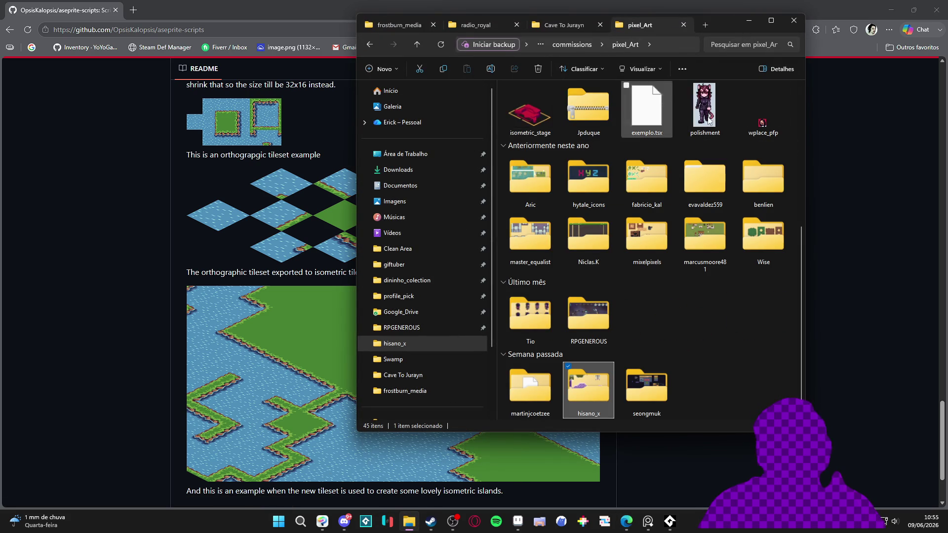
{"action": "left_click", "coordinate": [771, 22]}
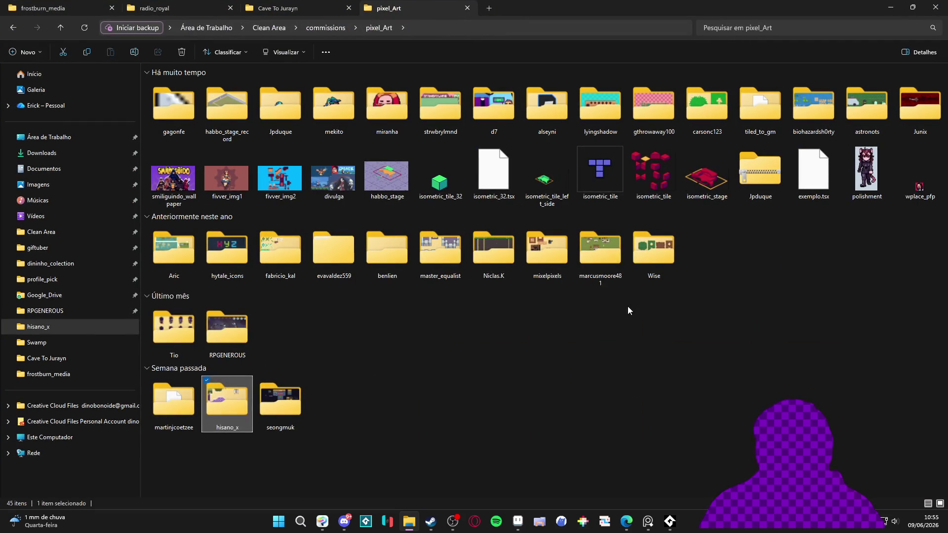
{"action": "left_click", "coordinate": [590, 184]}
{"action": "double_click", "coordinate": [591, 184]}
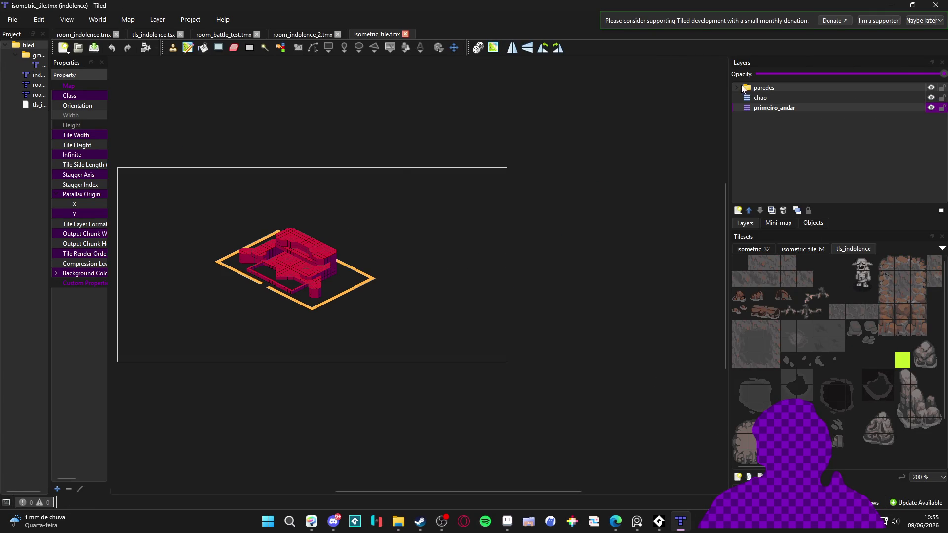
Step: On layer chao2, paint a patch of full cubes from isometric_tile_64 beside the building
{"action": "left_click", "coordinate": [796, 146]}
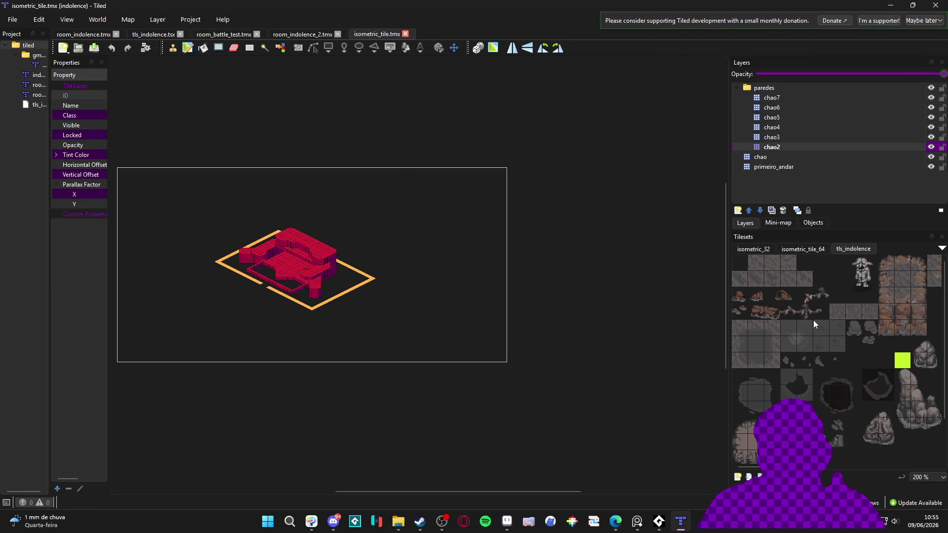
{"action": "left_click", "coordinate": [799, 249]}
{"action": "scroll", "coordinate": [384, 244], "scroll_direction": "up", "scroll_amount": 3}
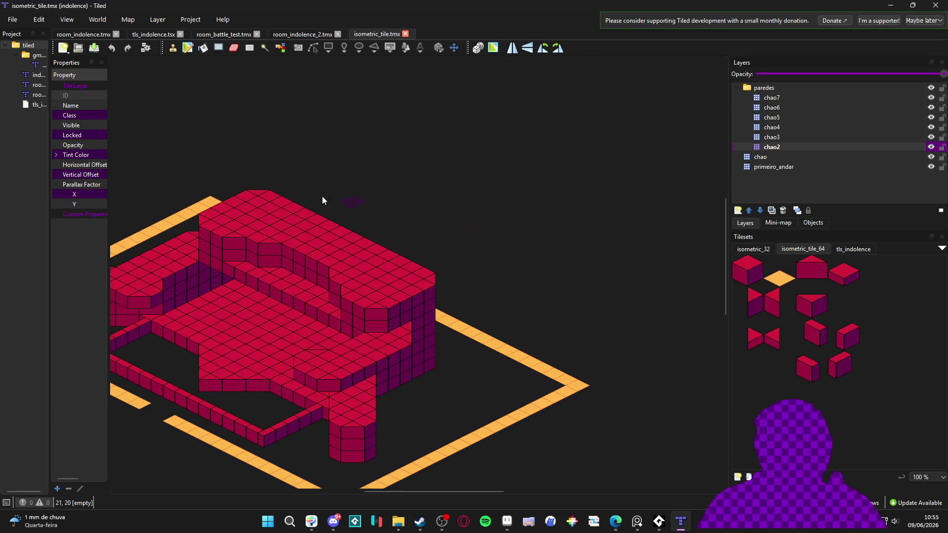
{"action": "scroll", "coordinate": [587, 244], "scroll_direction": "right", "scroll_amount": 3}
{"action": "left_click", "coordinate": [738, 266]}
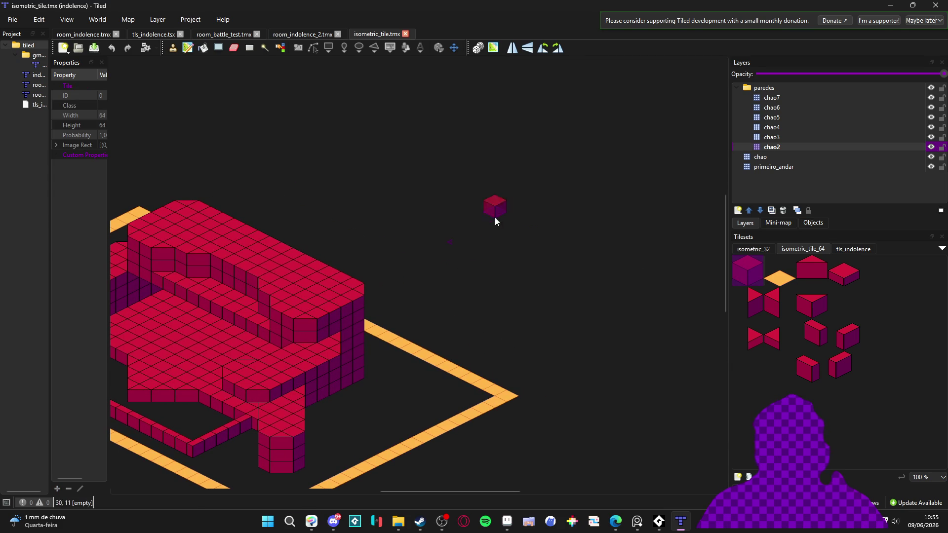
{"action": "left_click_drag", "start_coordinate": [432, 211], "coordinate": [517, 256]}
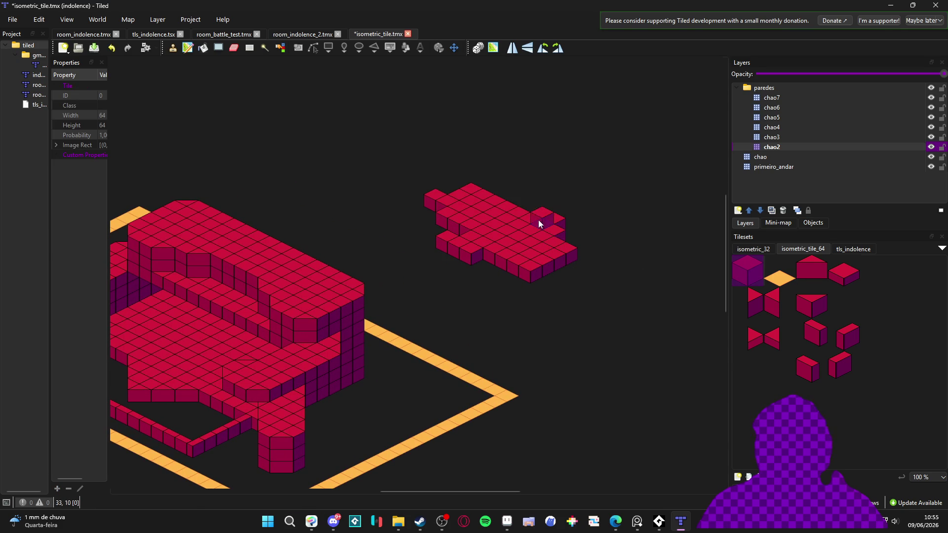
Step: Pick the half cube on chao3, then a small cube tile on chao2
{"action": "left_click", "coordinate": [784, 137]}
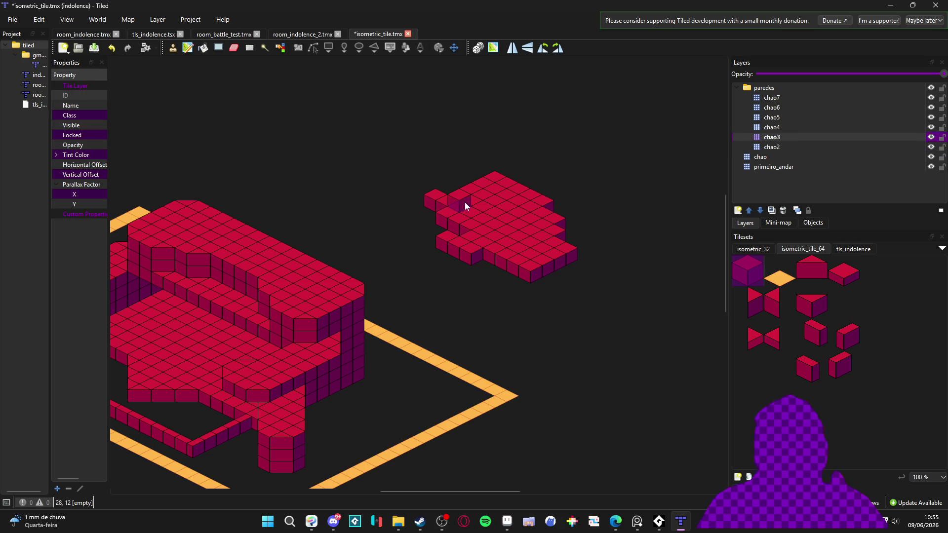
{"action": "left_click", "coordinate": [753, 303]}
{"action": "left_click", "coordinate": [780, 147]}
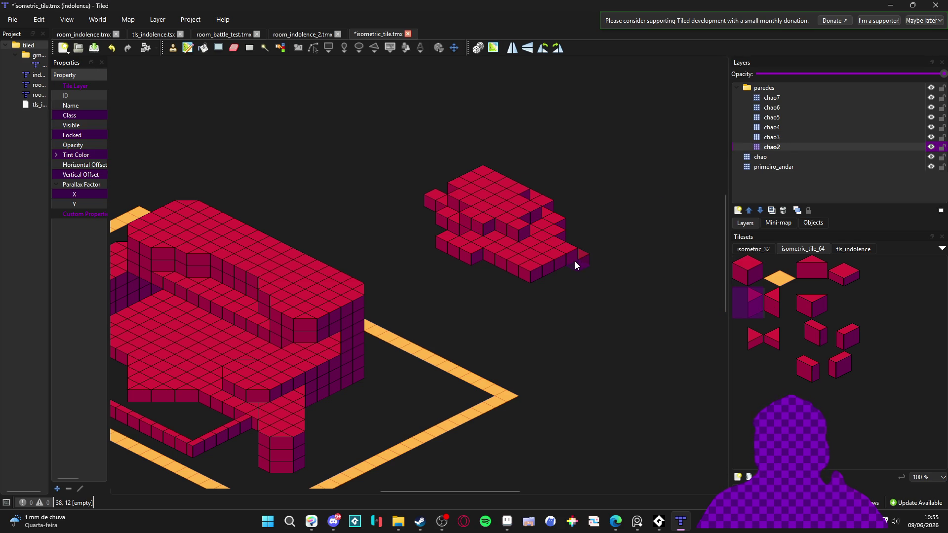
{"action": "left_click", "coordinate": [805, 330]}
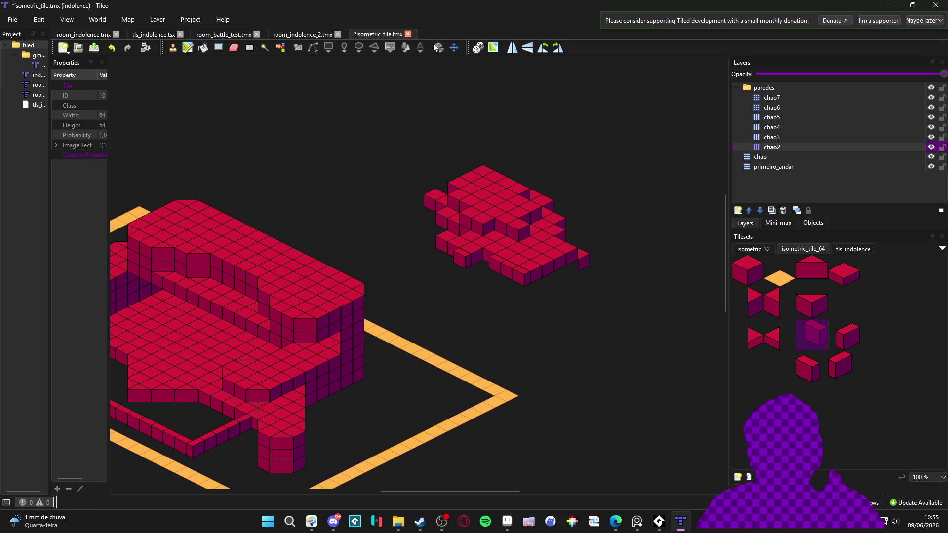
Step: Close the isometric_tile map, discard the changes and minimize Tiled
{"action": "left_click", "coordinate": [408, 34]}
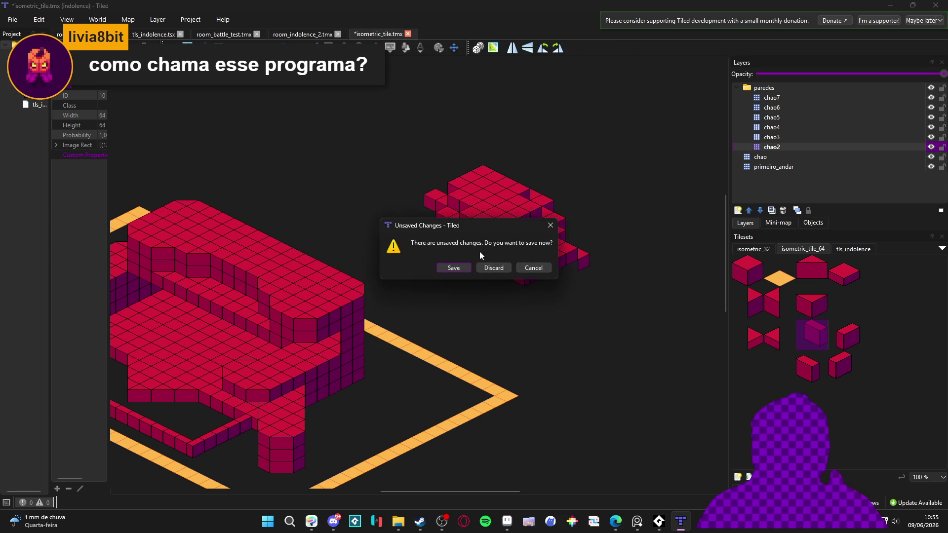
{"action": "left_click", "coordinate": [498, 268]}
{"action": "left_click", "coordinate": [891, 5]}
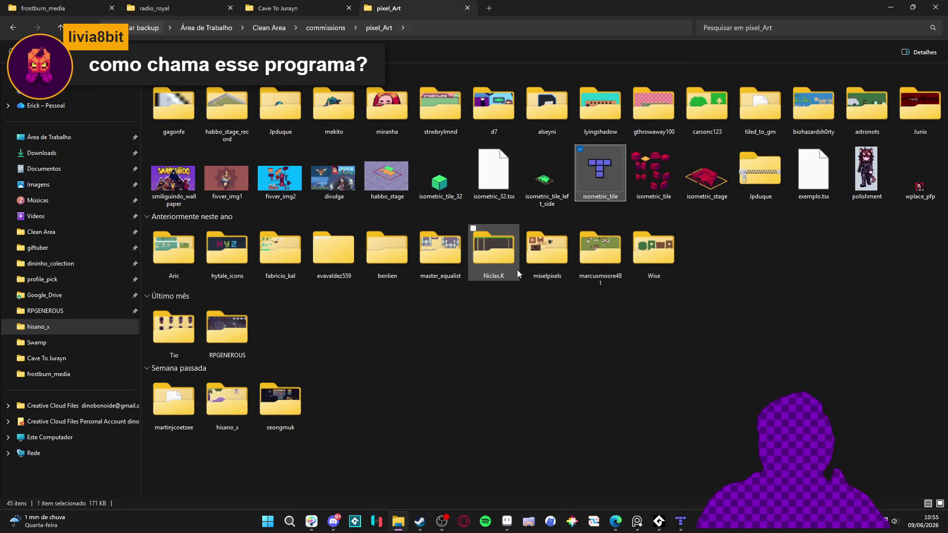
Step: Browse the pixel_Art and Cave To Jurayn folder tabs, then return to Aseprite
{"action": "mouse_move", "coordinate": [517, 270]}
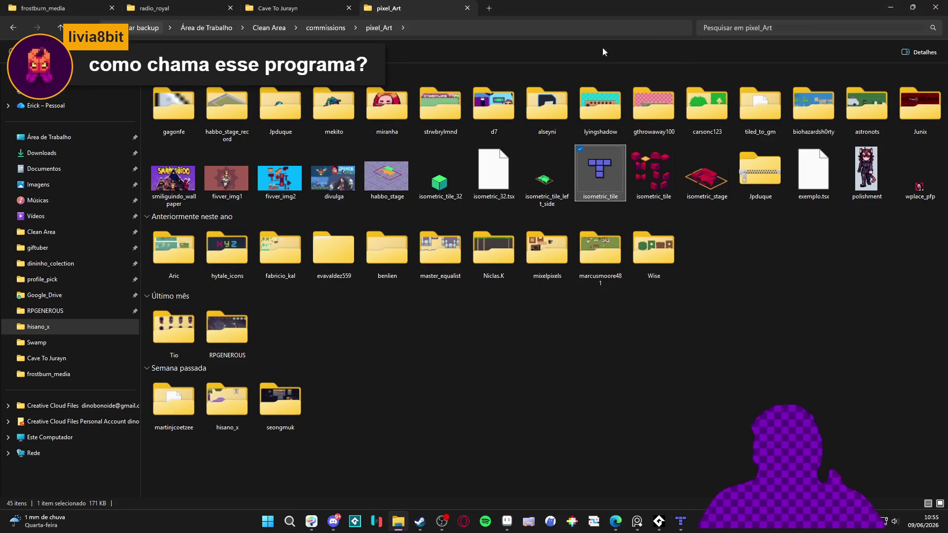
{"action": "mouse_move", "coordinate": [700, 83]}
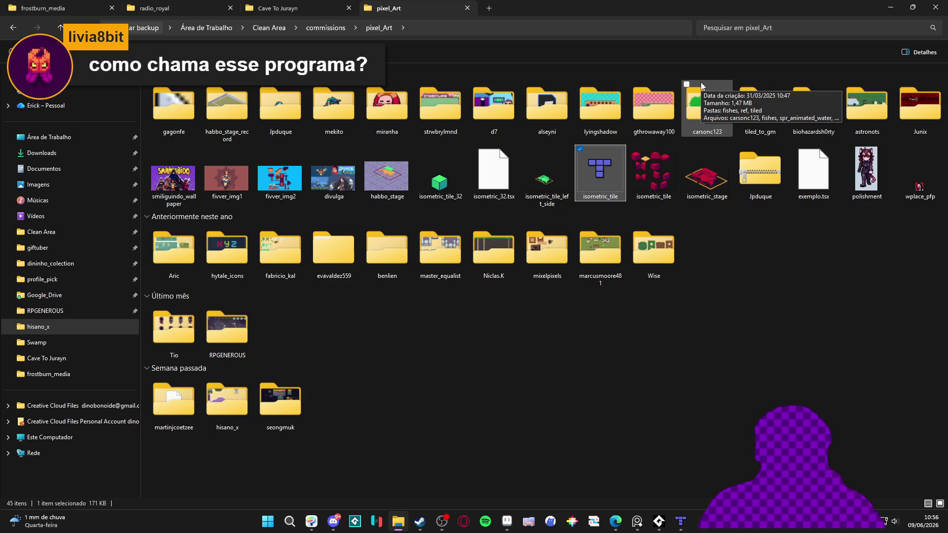
{"action": "left_click", "coordinate": [296, 8]}
{"action": "left_click", "coordinate": [417, 5]}
{"action": "left_click", "coordinate": [342, 14]}
{"action": "key", "text": "ctrl+Tab"}
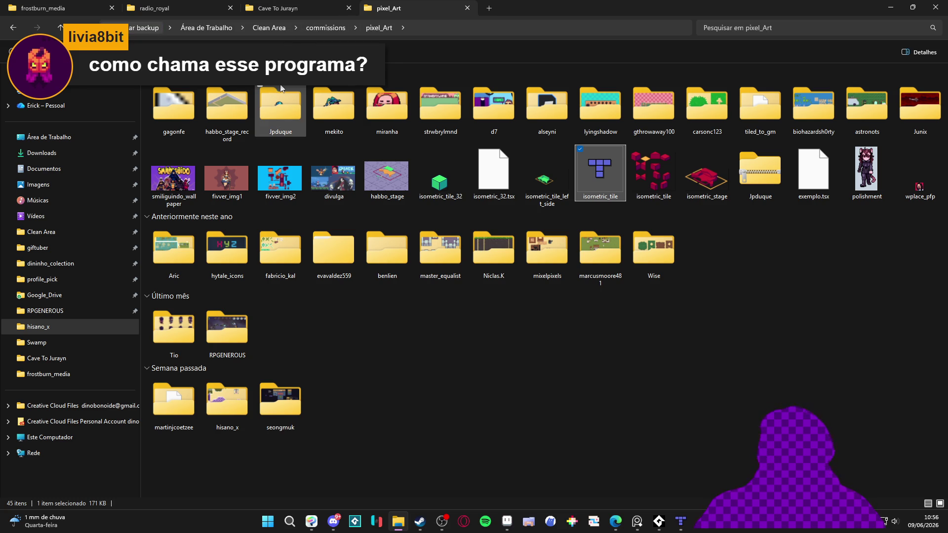
{"action": "mouse_move", "coordinate": [276, 86]}
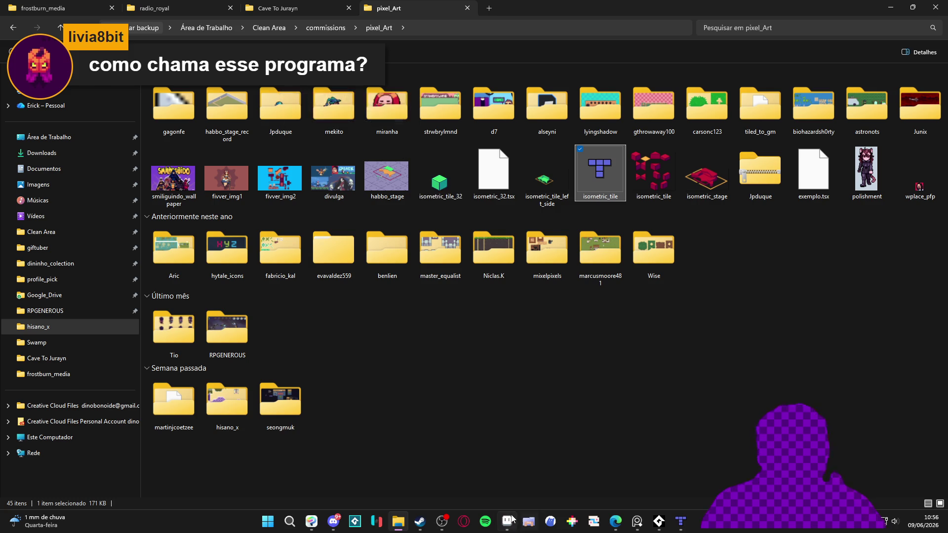
{"action": "left_click", "coordinate": [506, 521]}
Step: Copy a cobblestone rock-column cell from the cave reference map
{"action": "scroll", "coordinate": [499, 292], "scroll_direction": "down", "scroll_amount": 2}
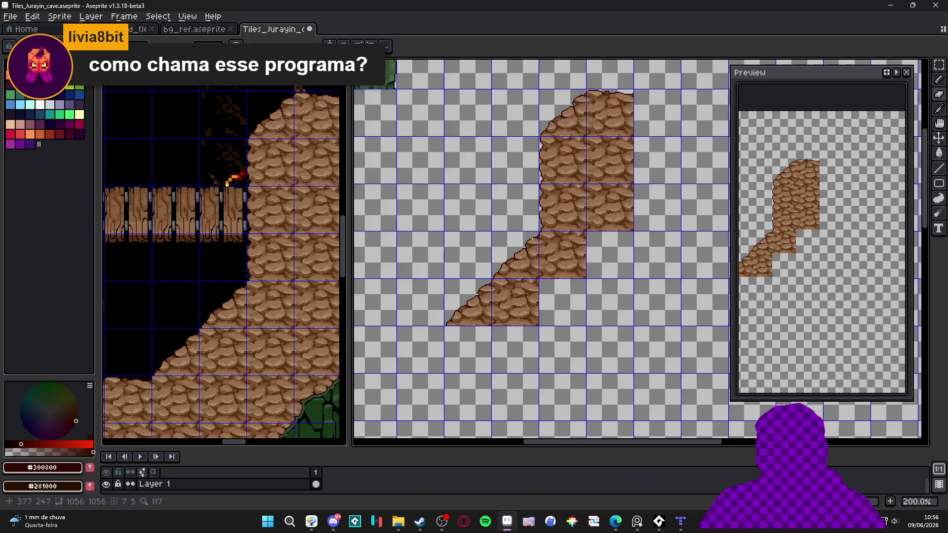
{"action": "scroll", "coordinate": [500, 292], "scroll_direction": "down", "scroll_amount": 2}
{"action": "scroll", "coordinate": [281, 275], "scroll_direction": "down", "scroll_amount": 2}
{"action": "mouse_move", "coordinate": [226, 306]}
{"action": "left_mouse_down"}
{"action": "mouse_move", "coordinate": [262, 249]}
{"action": "mouse_move", "coordinate": [252, 255]}
{"action": "left_mouse_up"}
{"action": "left_click_drag", "start_coordinate": [189, 328], "coordinate": [200, 292]}
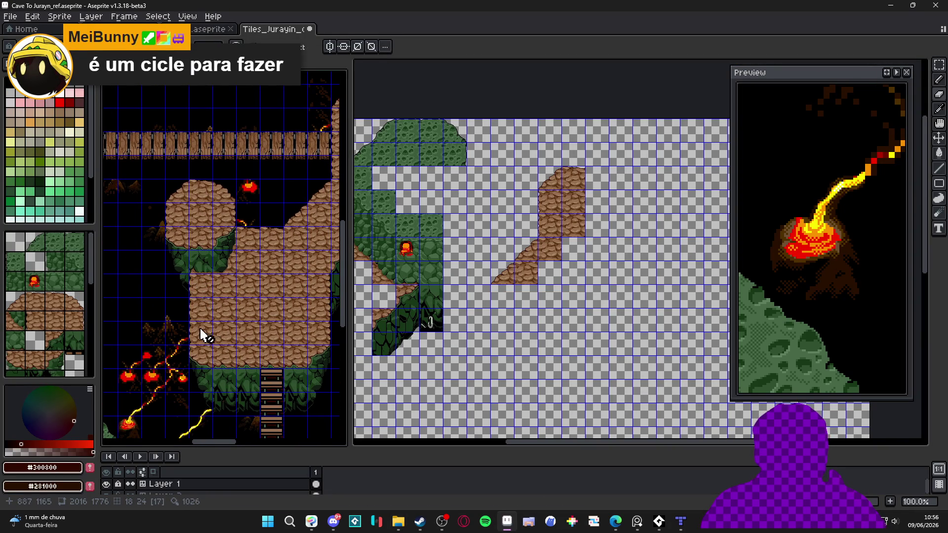
{"action": "scroll", "coordinate": [197, 301], "scroll_direction": "up", "scroll_amount": 3}
{"action": "key", "text": "m"}
{"action": "left_click_drag", "start_coordinate": [197, 295], "coordinate": [196, 298]}
{"action": "scroll", "coordinate": [198, 316], "scroll_direction": "down", "scroll_amount": 1}
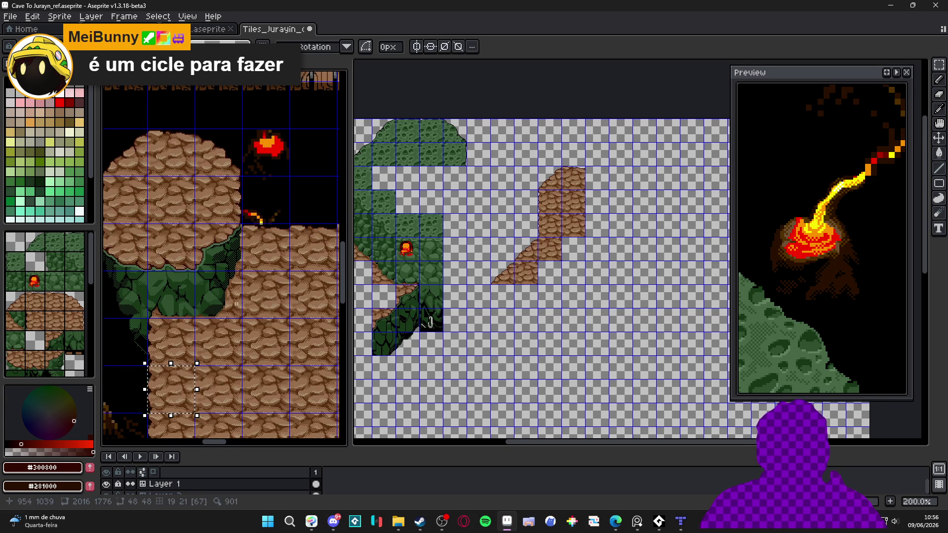
{"action": "key", "text": "ctrl+c"}
Step: Paste the cobblestone block into Tiles_Jurayin_cave and move it onto the grid
{"action": "scroll", "coordinate": [508, 285], "scroll_direction": "up", "scroll_amount": 2}
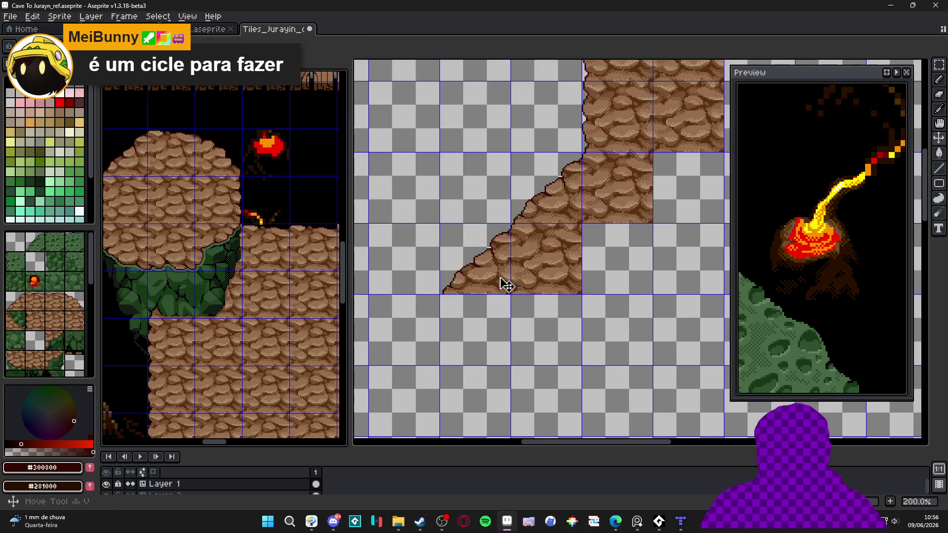
{"action": "left_click", "coordinate": [498, 282]}
{"action": "key", "text": "ctrl+v"}
{"action": "mouse_move", "coordinate": [634, 272]}
{"action": "left_mouse_down"}
{"action": "mouse_move", "coordinate": [476, 342]}
{"action": "mouse_move", "coordinate": [501, 321]}
{"action": "left_mouse_up"}
{"action": "scroll", "coordinate": [481, 341], "scroll_direction": "up", "scroll_amount": 4}
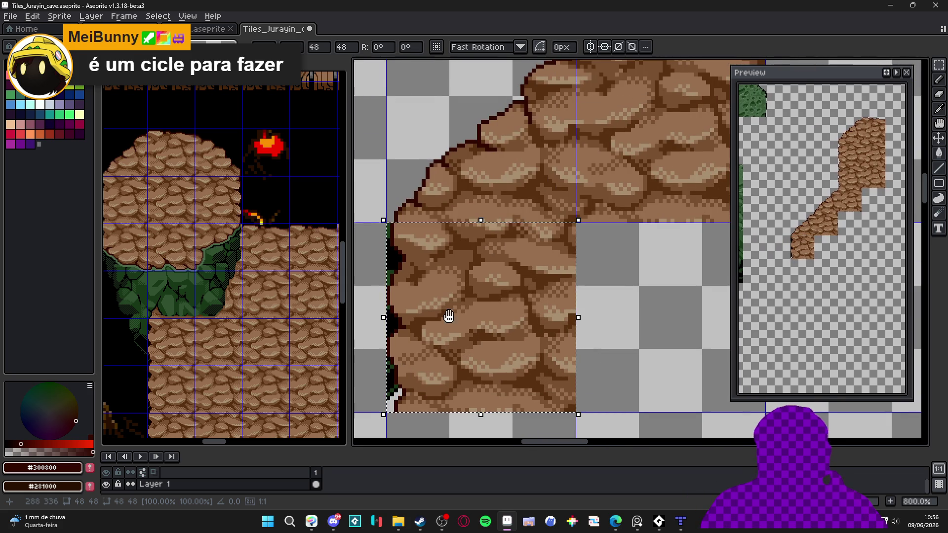
{"action": "scroll", "coordinate": [448, 323], "scroll_direction": "up", "scroll_amount": 3}
Step: Select the block's left-edge strip and replace black #000000 with transparency, tolerance 18
{"action": "left_click_drag", "start_coordinate": [409, 63], "coordinate": [428, 264]}
{"action": "scroll", "coordinate": [423, 158], "scroll_direction": "up", "scroll_amount": 2}
{"action": "scroll", "coordinate": [428, 264], "scroll_direction": "down", "scroll_amount": 2}
{"action": "key", "text": "b"}
{"action": "scroll", "coordinate": [430, 295], "scroll_direction": "up", "scroll_amount": 1}
{"action": "left_click", "coordinate": [430, 296], "text": "alt"}
{"action": "key", "text": "shift+r"}
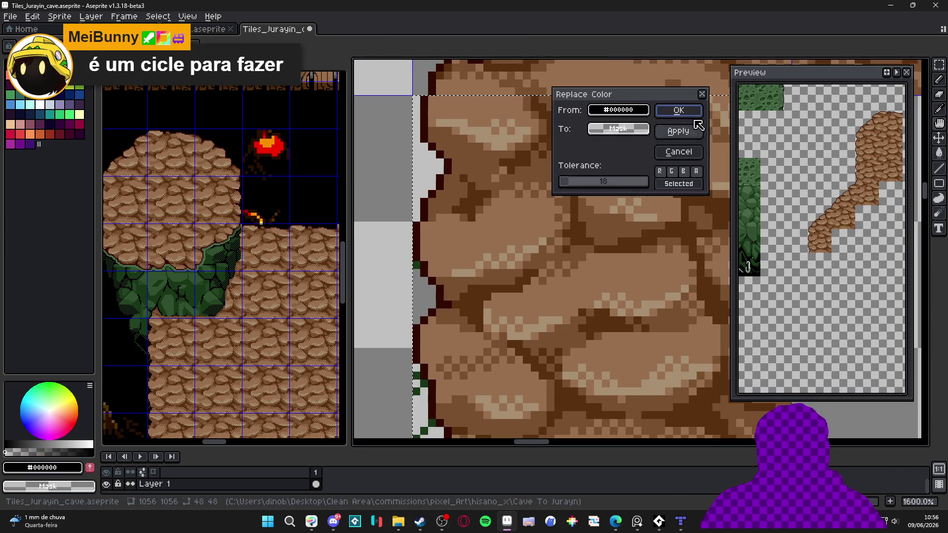
{"action": "left_click", "coordinate": [678, 110]}
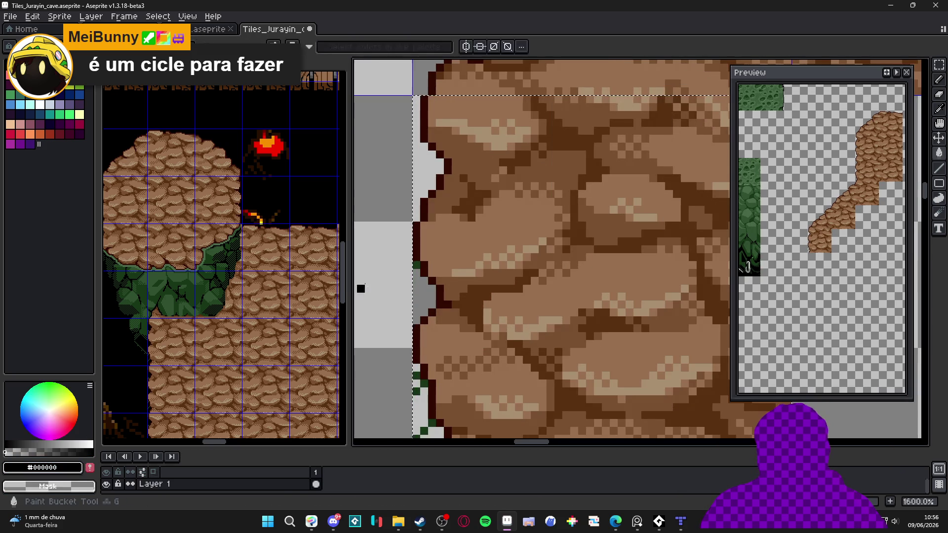
Step: Run Replace Color again with the dark moss green picked from the canvas
{"action": "left_click", "coordinate": [637, 171], "text": "alt"}
{"action": "key", "text": "shift+r"}
{"action": "left_click", "coordinate": [677, 110]}
{"action": "scroll", "coordinate": [522, 205], "scroll_direction": "down", "scroll_amount": 4}
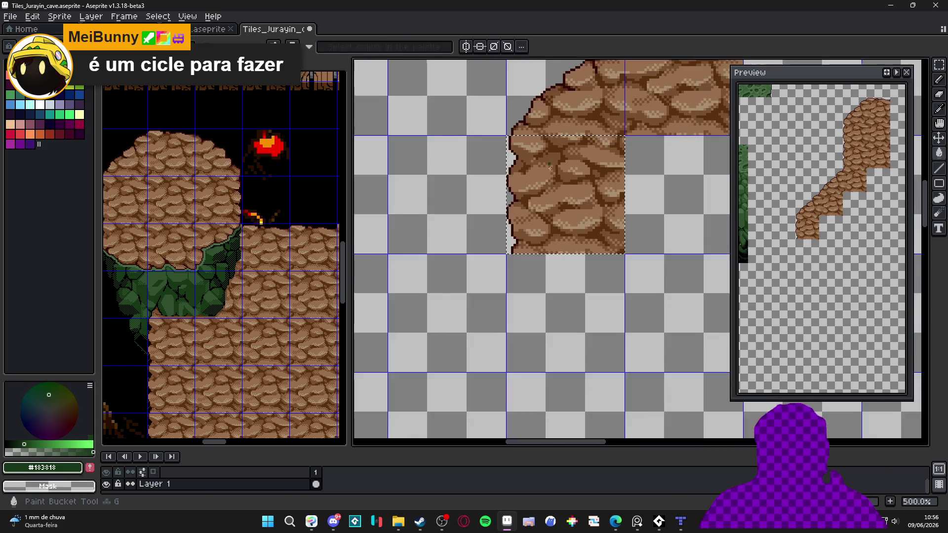
Step: Select a rock-and-moss block on the reference cave map and paste it down-left into the tile sheet
{"action": "scroll", "coordinate": [260, 302], "scroll_direction": "down", "scroll_amount": 2}
{"action": "left_click", "coordinate": [260, 302]}
{"action": "scroll", "coordinate": [220, 313], "scroll_direction": "up", "scroll_amount": 3}
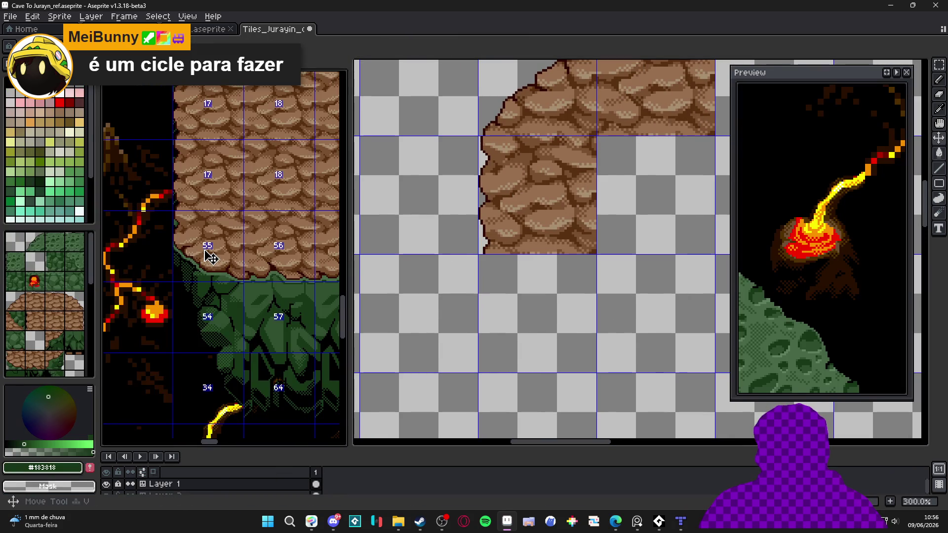
{"action": "key", "text": "m"}
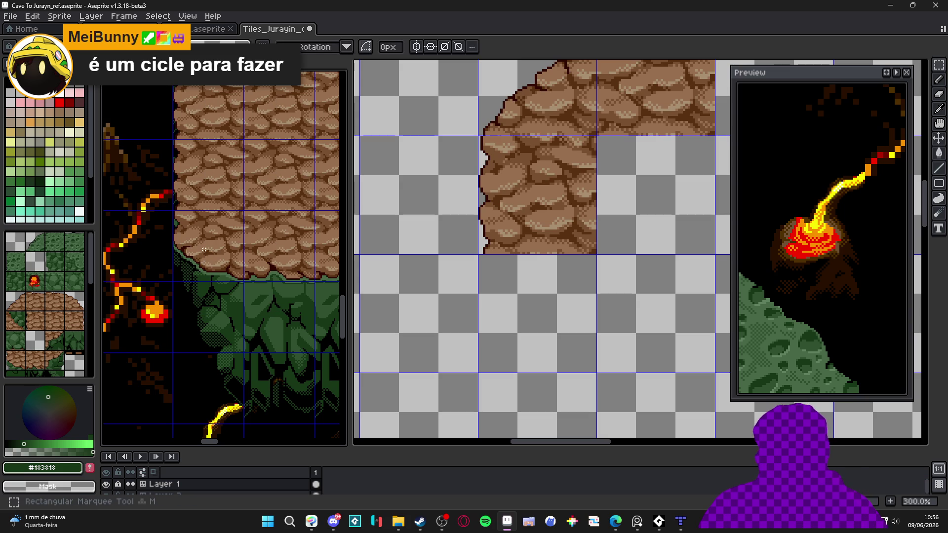
{"action": "left_click_drag", "start_coordinate": [204, 250], "coordinate": [206, 316]}
{"action": "scroll", "coordinate": [556, 225], "scroll_direction": "up", "scroll_amount": 1}
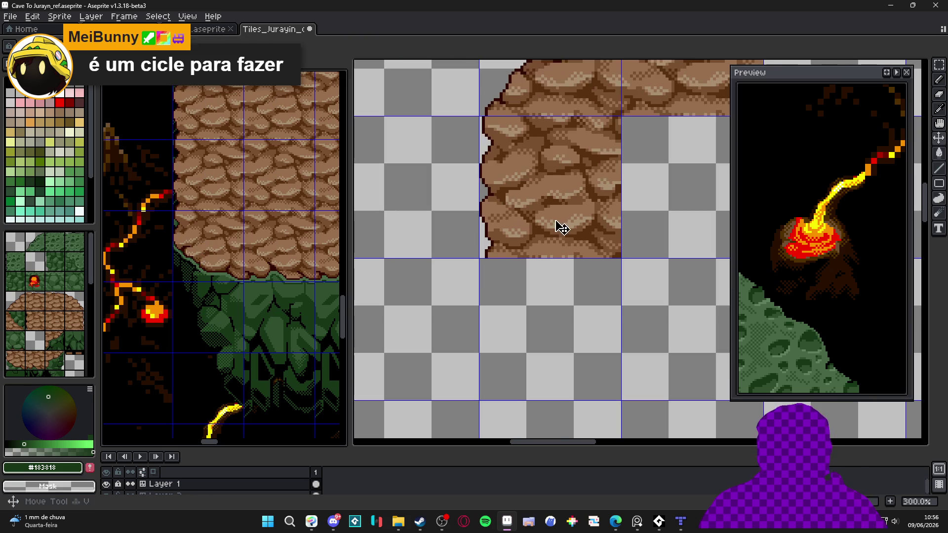
{"action": "left_click", "coordinate": [563, 232]}
{"action": "key", "text": "ctrl+v"}
{"action": "mouse_move", "coordinate": [635, 195]}
{"action": "left_mouse_down"}
{"action": "mouse_move", "coordinate": [451, 269]}
{"action": "mouse_move", "coordinate": [458, 320]}
{"action": "mouse_move", "coordinate": [452, 314]}
{"action": "left_mouse_up"}
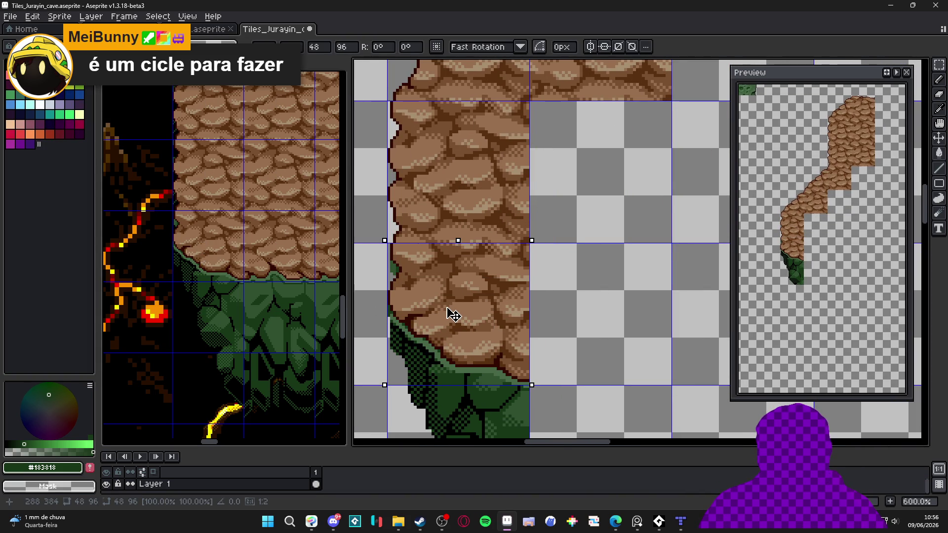
Step: Copy a moss tile from the reference and fit it under the rock's bottom edge
{"action": "scroll", "coordinate": [434, 237], "scroll_direction": "down", "scroll_amount": 2}
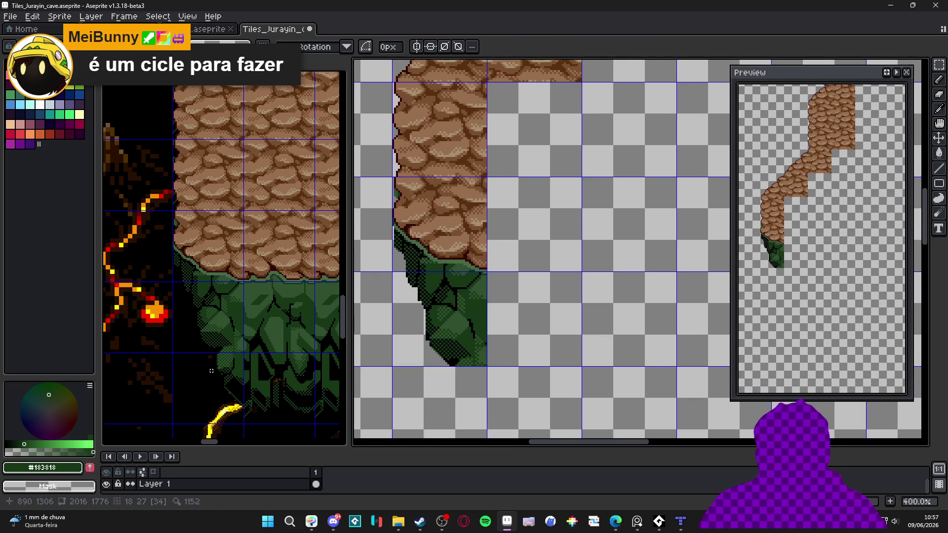
{"action": "left_click", "coordinate": [226, 368]}
{"action": "left_click_drag", "start_coordinate": [226, 368], "coordinate": [175, 422]}
{"action": "key", "text": "ctrl+c"}
{"action": "left_click", "coordinate": [480, 370]}
{"action": "scroll", "coordinate": [480, 370], "scroll_direction": "up", "scroll_amount": 1}
{"action": "key", "text": "ctrl+v"}
{"action": "left_click_drag", "start_coordinate": [497, 356], "coordinate": [454, 311]}
{"action": "mouse_move", "coordinate": [628, 204]}
{"action": "left_mouse_down"}
{"action": "mouse_move", "coordinate": [395, 400]}
{"action": "mouse_move", "coordinate": [425, 384]}
{"action": "left_mouse_up"}
{"action": "key", "text": "Return"}
Step: Copy a 48x144 tile strip from the reference and paste it snapped onto the grid
{"action": "scroll", "coordinate": [425, 384], "scroll_direction": "down", "scroll_amount": 2}
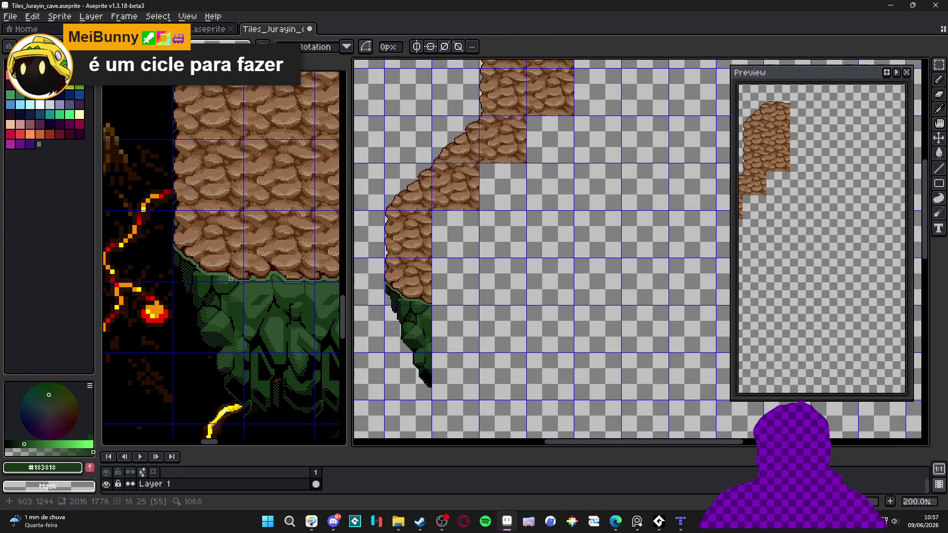
{"action": "left_click", "coordinate": [271, 260]}
{"action": "left_click_drag", "start_coordinate": [270, 260], "coordinate": [280, 394]}
{"action": "key", "text": "ctrl+c"}
{"action": "left_click", "coordinate": [423, 291]}
{"action": "scroll", "coordinate": [423, 291], "scroll_direction": "up", "scroll_amount": 1}
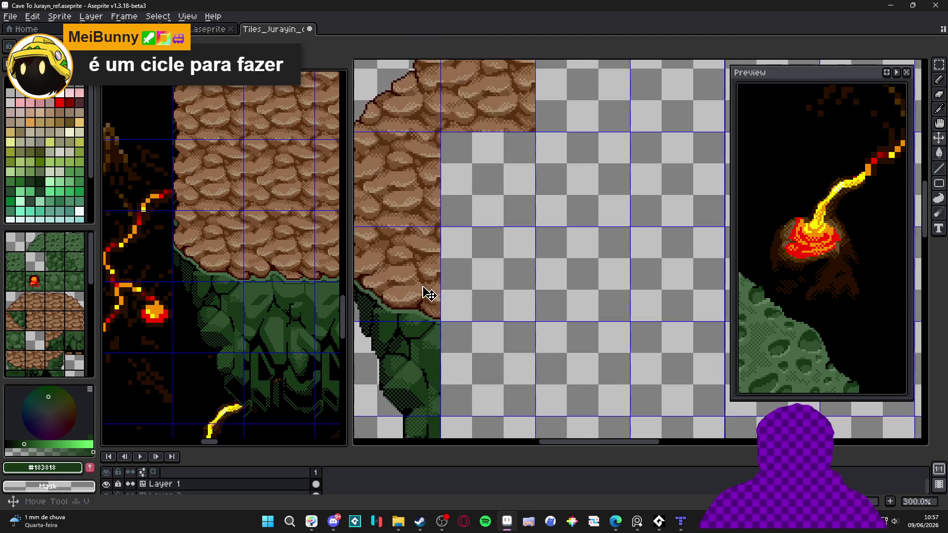
{"action": "key", "text": "ctrl+v"}
{"action": "left_click_drag", "start_coordinate": [636, 171], "coordinate": [501, 271]}
{"action": "scroll", "coordinate": [457, 239], "scroll_direction": "up", "scroll_amount": 4}
{"action": "left_click_drag", "start_coordinate": [457, 239], "coordinate": [446, 232]}
{"action": "scroll", "coordinate": [449, 235], "scroll_direction": "down", "scroll_amount": 4}
{"action": "key", "text": "Return"}
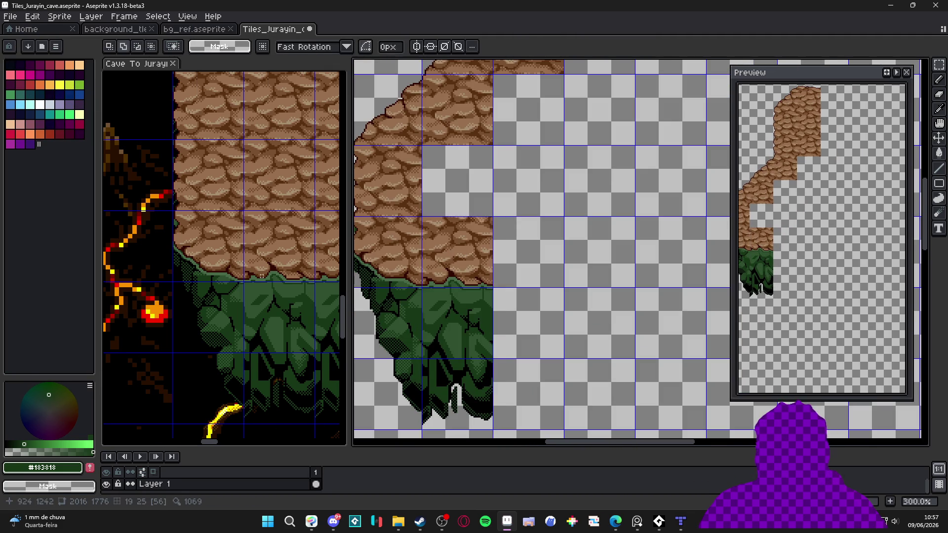
Step: Look over the reference cave map and tile sheet with the Move tool (V), shifting the view
{"action": "left_click", "coordinate": [284, 284]}
{"action": "scroll", "coordinate": [283, 283], "scroll_direction": "down", "scroll_amount": 2}
{"action": "scroll", "coordinate": [284, 284], "scroll_direction": "up", "scroll_amount": 1}
{"action": "scroll", "coordinate": [284, 283], "scroll_direction": "up", "scroll_amount": 1}
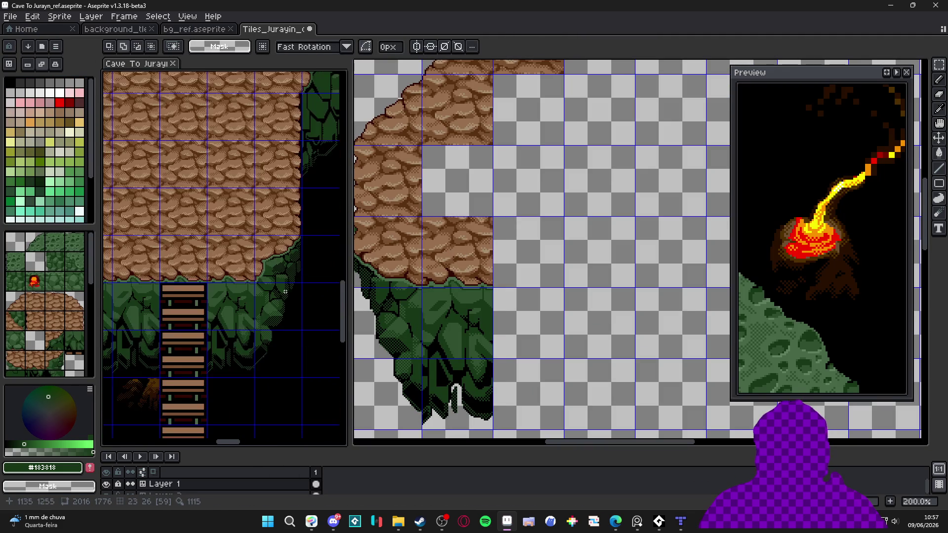
{"action": "scroll", "coordinate": [248, 298], "scroll_direction": "down", "scroll_amount": 1}
{"action": "key", "text": "v"}
{"action": "left_click", "coordinate": [232, 319]}
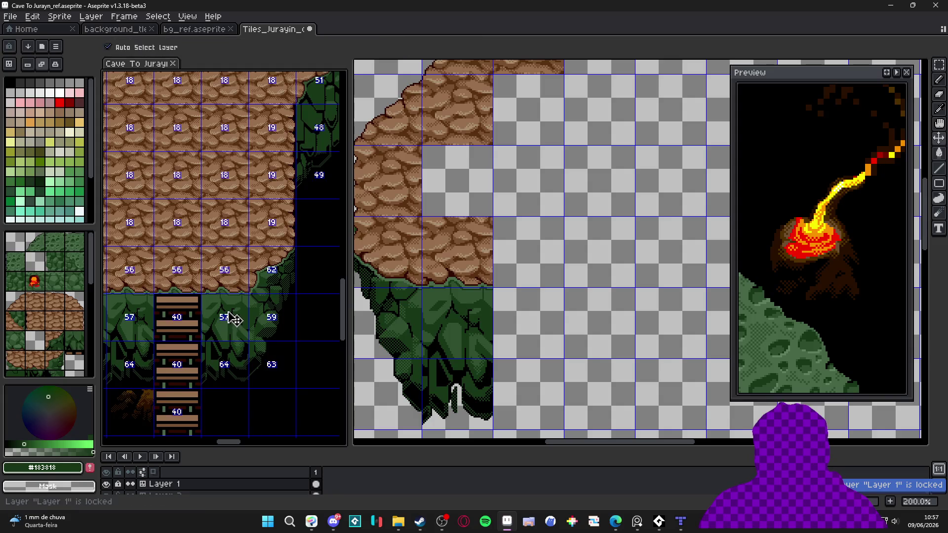
{"action": "left_click", "coordinate": [142, 495]}
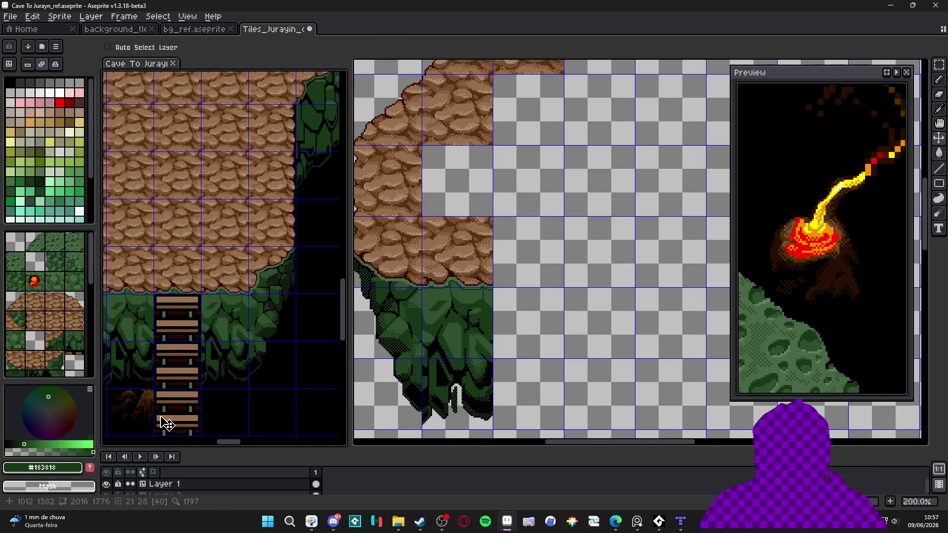
{"action": "scroll", "coordinate": [163, 375], "scroll_direction": "down", "scroll_amount": 5}
{"action": "scroll", "coordinate": [190, 376], "scroll_direction": "up", "scroll_amount": 1}
{"action": "scroll", "coordinate": [236, 290], "scroll_direction": "up", "scroll_amount": 1}
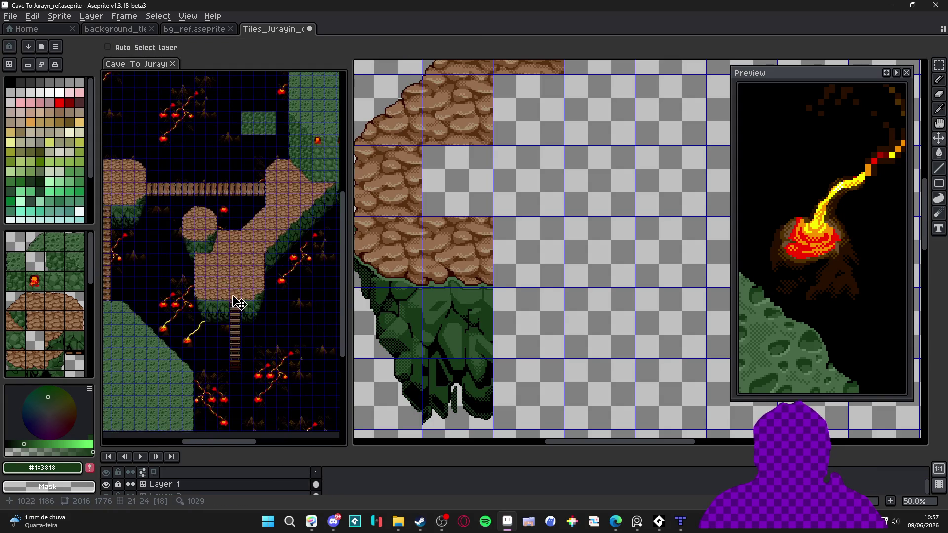
{"action": "scroll", "coordinate": [245, 360], "scroll_direction": "up", "scroll_amount": 1}
{"action": "scroll", "coordinate": [246, 375], "scroll_direction": "down", "scroll_amount": 1}
{"action": "scroll", "coordinate": [245, 358], "scroll_direction": "up", "scroll_amount": 2}
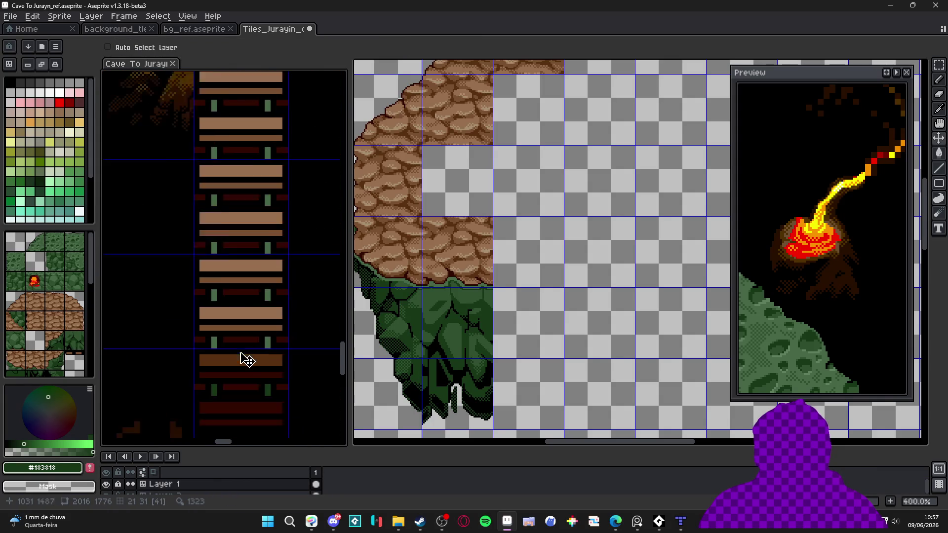
{"action": "scroll", "coordinate": [260, 374], "scroll_direction": "down", "scroll_amount": 1}
{"action": "scroll", "coordinate": [255, 253], "scroll_direction": "down", "scroll_amount": 2}
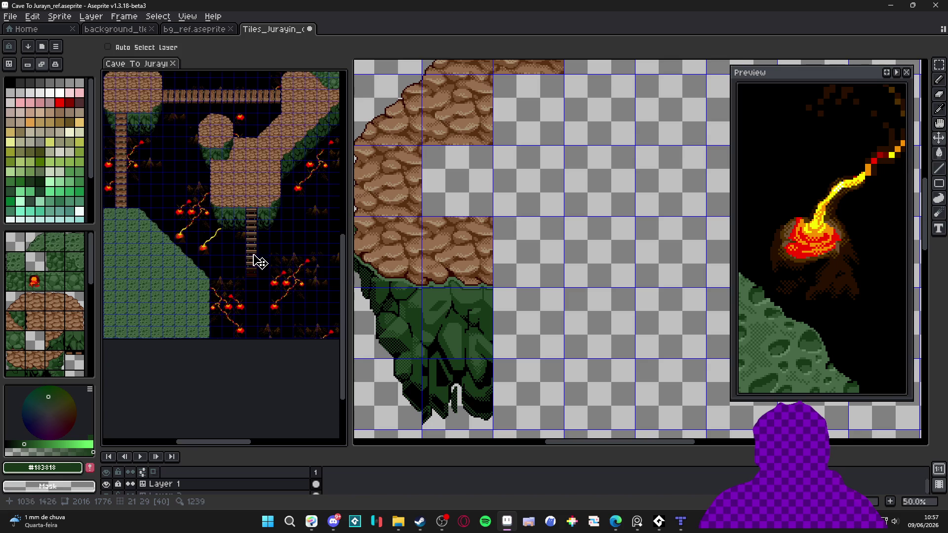
{"action": "scroll", "coordinate": [253, 256], "scroll_direction": "up", "scroll_amount": 2}
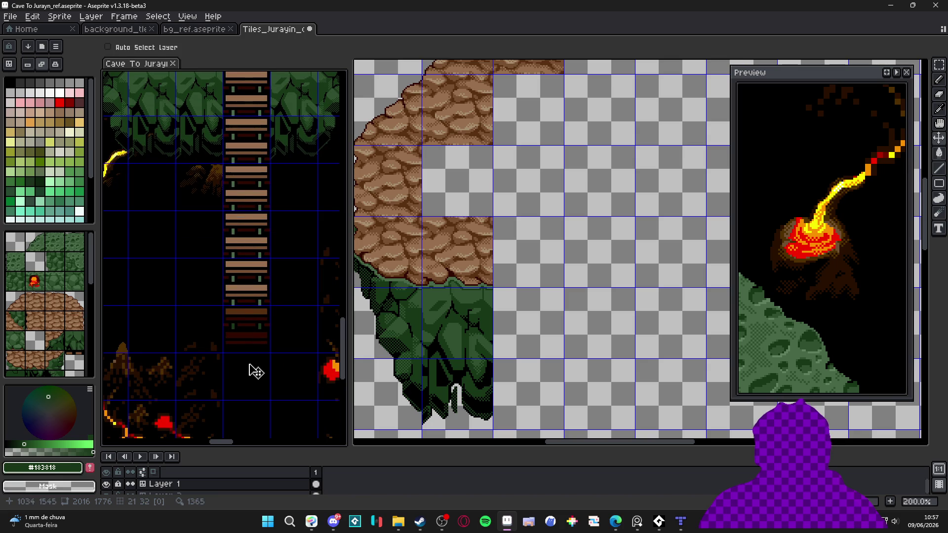
{"action": "scroll", "coordinate": [177, 283], "scroll_direction": "down", "scroll_amount": 2}
{"action": "scroll", "coordinate": [184, 247], "scroll_direction": "up", "scroll_amount": 1}
{"action": "scroll", "coordinate": [226, 317], "scroll_direction": "down", "scroll_amount": 1}
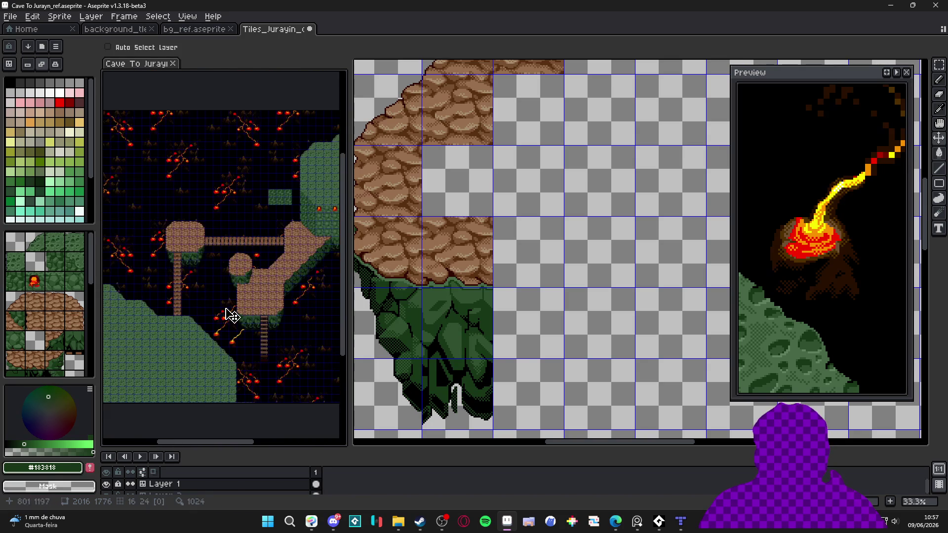
{"action": "scroll", "coordinate": [197, 319], "scroll_direction": "up", "scroll_amount": 1}
{"action": "scroll", "coordinate": [222, 341], "scroll_direction": "up", "scroll_amount": 1}
{"action": "scroll", "coordinate": [243, 355], "scroll_direction": "down", "scroll_amount": 2}
{"action": "scroll", "coordinate": [246, 363], "scroll_direction": "up", "scroll_amount": 2}
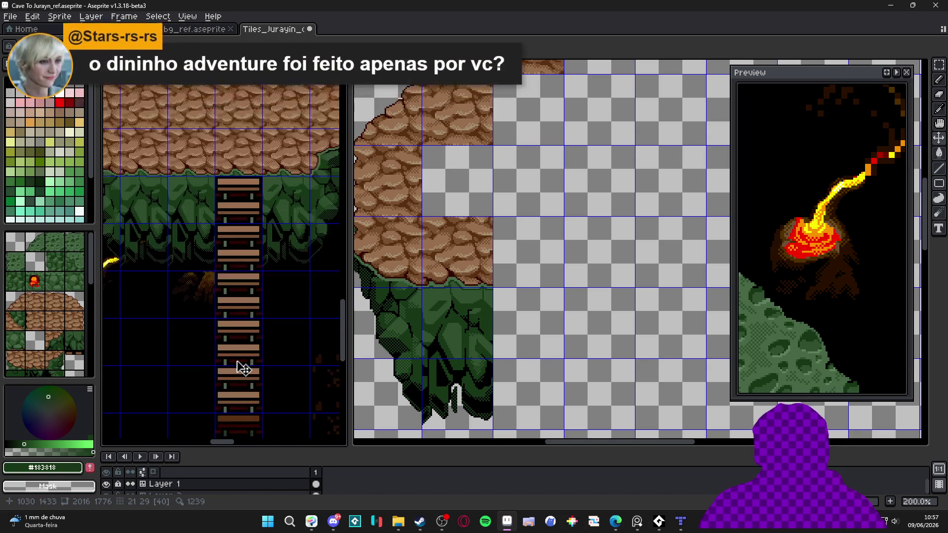
{"action": "scroll", "coordinate": [514, 258], "scroll_direction": "down", "scroll_amount": 3}
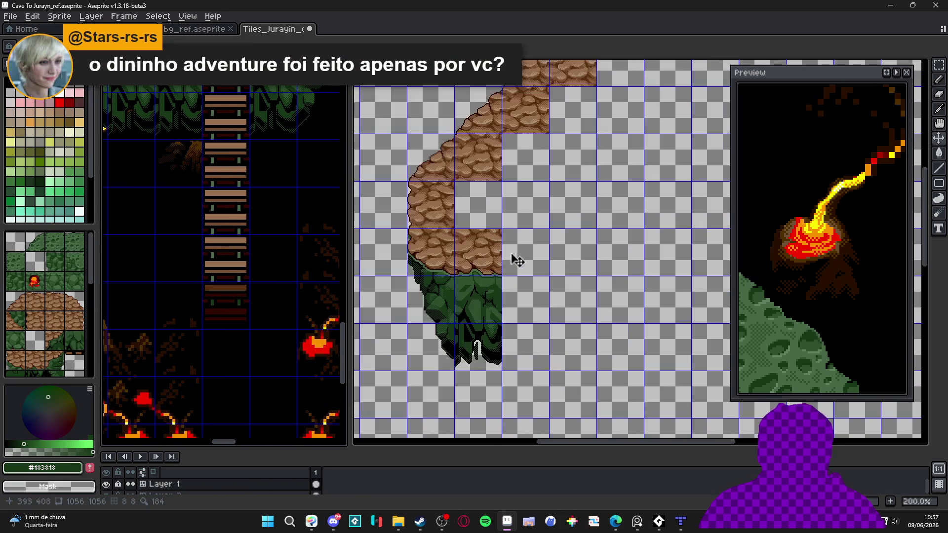
{"action": "scroll", "coordinate": [437, 274], "scroll_direction": "up", "scroll_amount": 2}
{"action": "left_click_drag", "start_coordinate": [466, 257], "coordinate": [441, 126]}
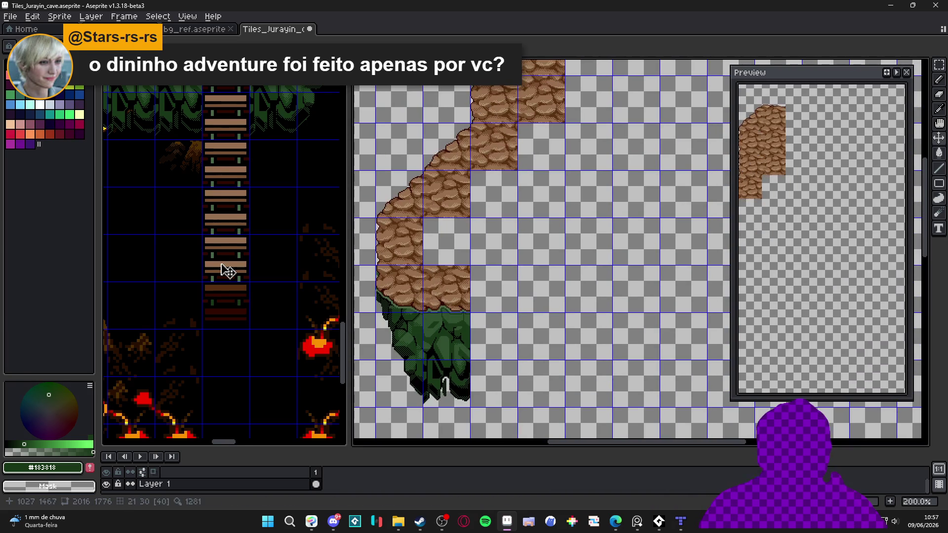
{"action": "scroll", "coordinate": [226, 269], "scroll_direction": "down", "scroll_amount": 2}
{"action": "scroll", "coordinate": [266, 247], "scroll_direction": "up", "scroll_amount": 2}
{"action": "key", "text": "v"}
{"action": "left_click", "coordinate": [242, 256]}
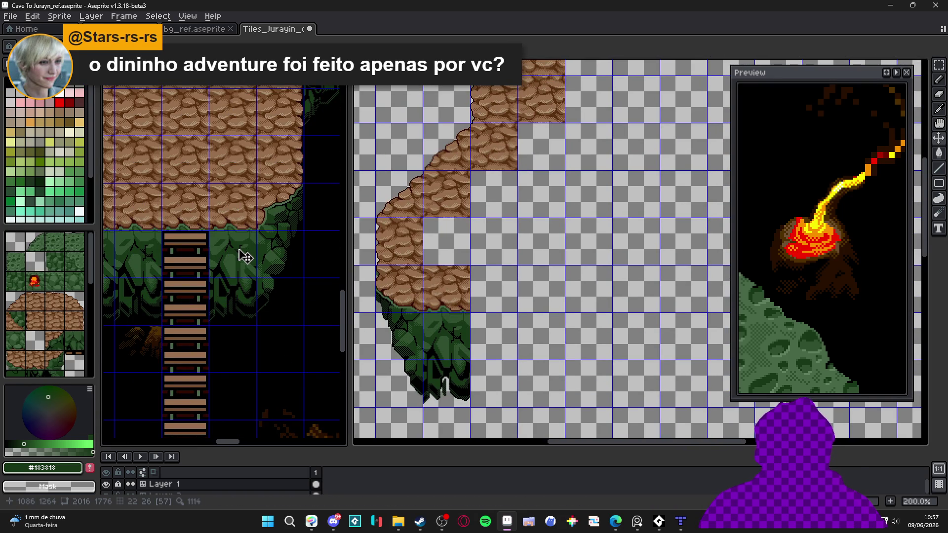
Step: Copy an L-shaped block of rock tiles from the reference and paste it into place
{"action": "key", "text": "m"}
{"action": "left_click_drag", "start_coordinate": [236, 212], "coordinate": [296, 316]}
{"action": "left_click_drag", "start_coordinate": [291, 175], "coordinate": [262, 141]}
{"action": "key", "text": "ctrl+c"}
{"action": "scroll", "coordinate": [482, 329], "scroll_direction": "up", "scroll_amount": 3}
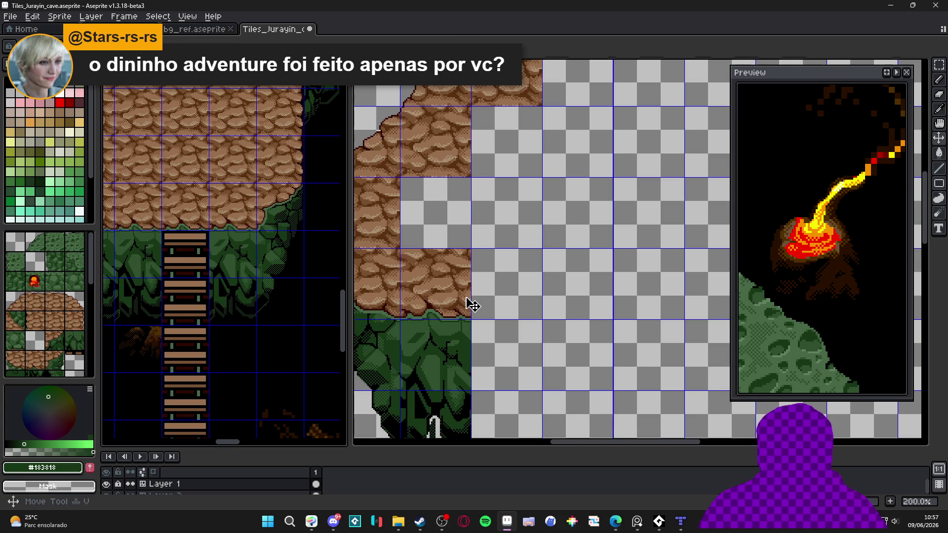
{"action": "key", "text": "ctrl+v"}
{"action": "mouse_move", "coordinate": [611, 175]}
{"action": "left_mouse_down"}
{"action": "mouse_move", "coordinate": [449, 290]}
{"action": "mouse_move", "coordinate": [457, 290]}
{"action": "mouse_move", "coordinate": [419, 279]}
{"action": "left_mouse_up"}
{"action": "scroll", "coordinate": [424, 283], "scroll_direction": "up", "scroll_amount": 4}
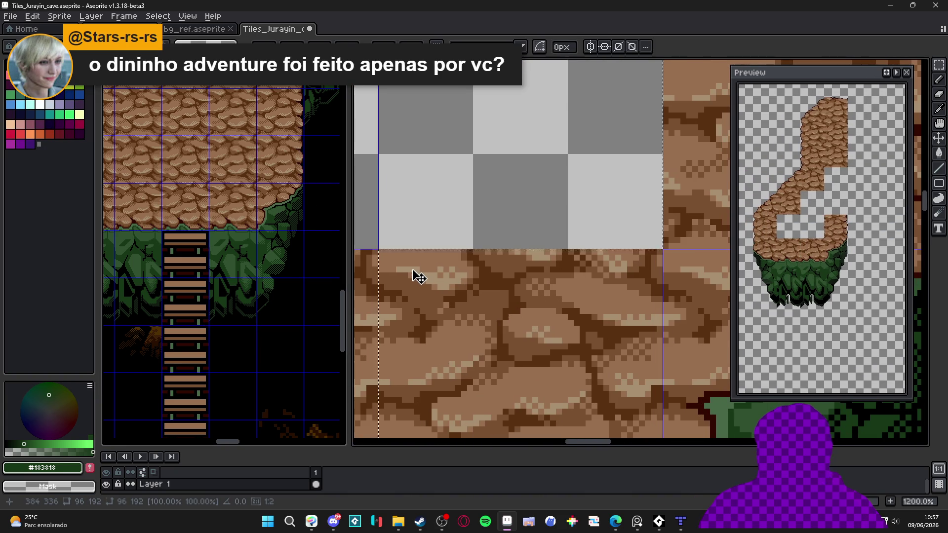
{"action": "scroll", "coordinate": [419, 279], "scroll_direction": "down", "scroll_amount": 7}
Step: Copy a 2×2 block of rock tiles and paste it beside the island
{"action": "left_click", "coordinate": [263, 254]}
{"action": "scroll", "coordinate": [262, 254], "scroll_direction": "down", "scroll_amount": 2}
{"action": "left_click_drag", "start_coordinate": [288, 232], "coordinate": [252, 273]}
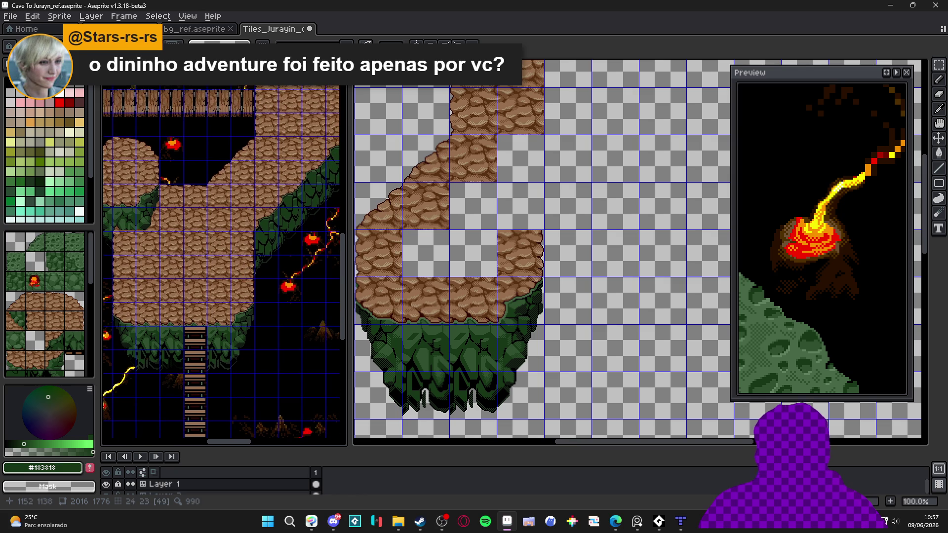
{"action": "scroll", "coordinate": [260, 246], "scroll_direction": "up", "scroll_amount": 2}
{"action": "mouse_move", "coordinate": [228, 302]}
{"action": "left_mouse_down"}
{"action": "mouse_move", "coordinate": [278, 251]}
{"action": "mouse_move", "coordinate": [278, 162]}
{"action": "left_mouse_up"}
{"action": "key", "text": "ctrl+c"}
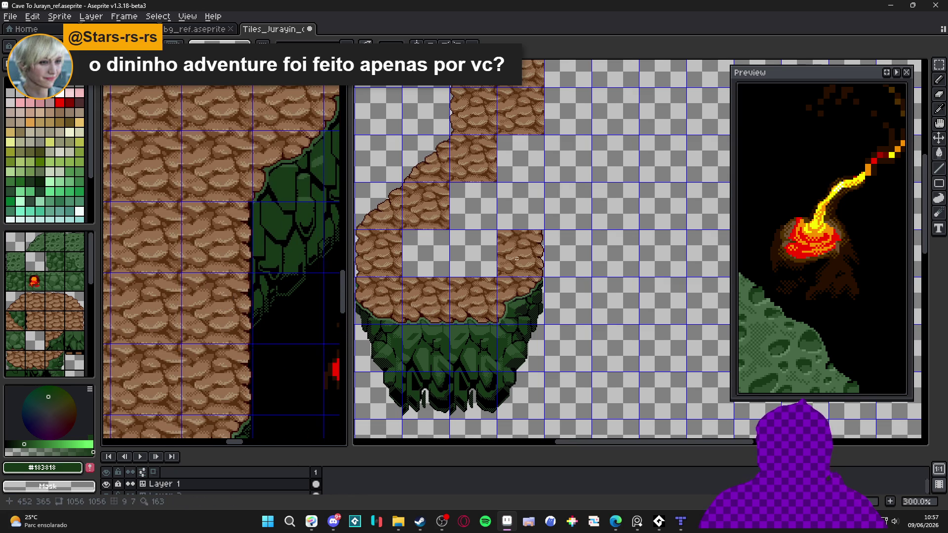
{"action": "scroll", "coordinate": [528, 247], "scroll_direction": "up", "scroll_amount": 1}
{"action": "key", "text": "ctrl+v"}
{"action": "scroll", "coordinate": [611, 268], "scroll_direction": "up", "scroll_amount": 1}
{"action": "mouse_move", "coordinate": [611, 269]}
{"action": "left_mouse_down"}
{"action": "mouse_move", "coordinate": [528, 205]}
{"action": "mouse_move", "coordinate": [487, 105]}
{"action": "left_mouse_up"}
{"action": "scroll", "coordinate": [473, 242], "scroll_direction": "up", "scroll_amount": 3}
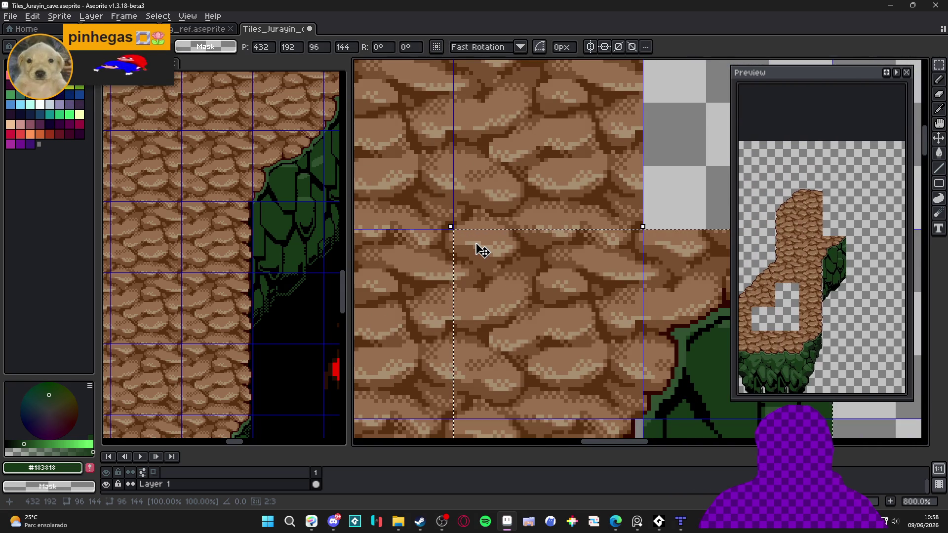
Step: Commit the pasted cobblestone-and-moss tiles onto the island
{"action": "key", "text": "Return"}
{"action": "scroll", "coordinate": [473, 247], "scroll_direction": "down", "scroll_amount": 5}
{"action": "left_click_drag", "start_coordinate": [472, 239], "coordinate": [476, 239]}
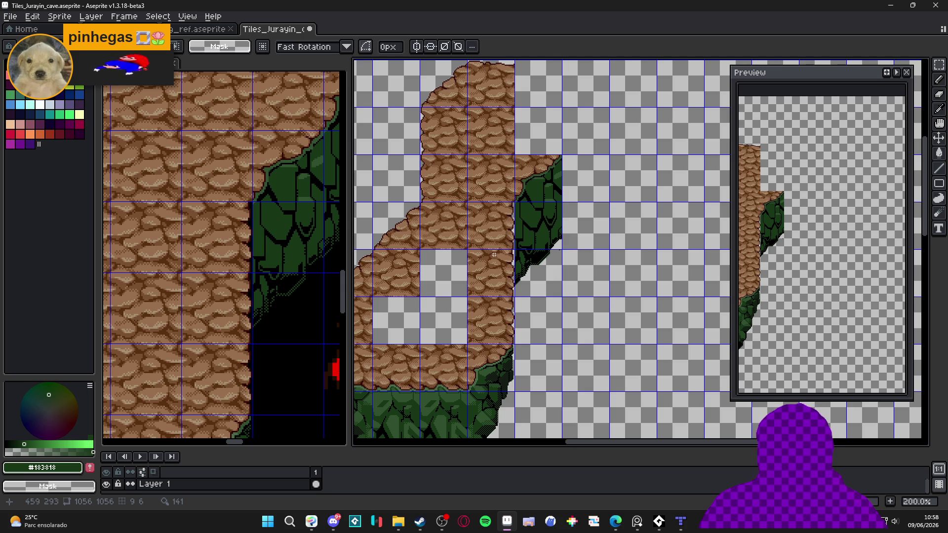
{"action": "scroll", "coordinate": [508, 247], "scroll_direction": "up", "scroll_amount": 2}
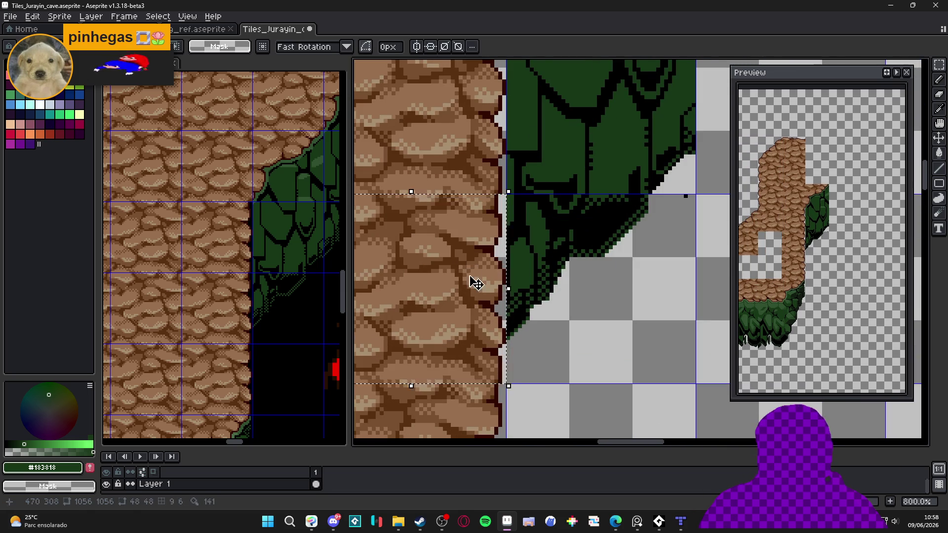
{"action": "scroll", "coordinate": [476, 281], "scroll_direction": "up", "scroll_amount": 2}
Step: Select the tile area along the rock edge, pick black as the colour, then undo the selection
{"action": "left_click_drag", "start_coordinate": [497, 387], "coordinate": [492, 260]}
{"action": "key", "text": "g"}
{"action": "left_click", "coordinate": [590, 269], "text": "alt"}
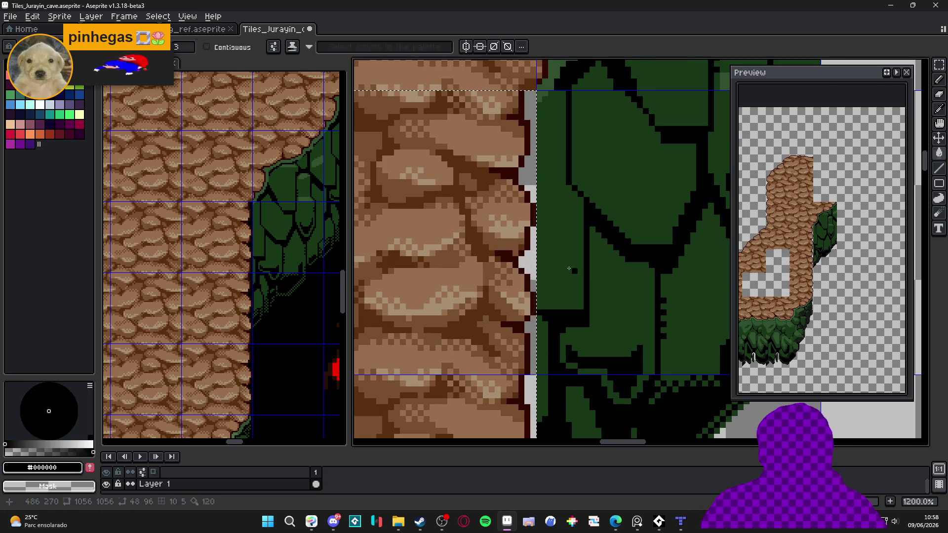
{"action": "scroll", "coordinate": [540, 290], "scroll_direction": "down", "scroll_amount": 6}
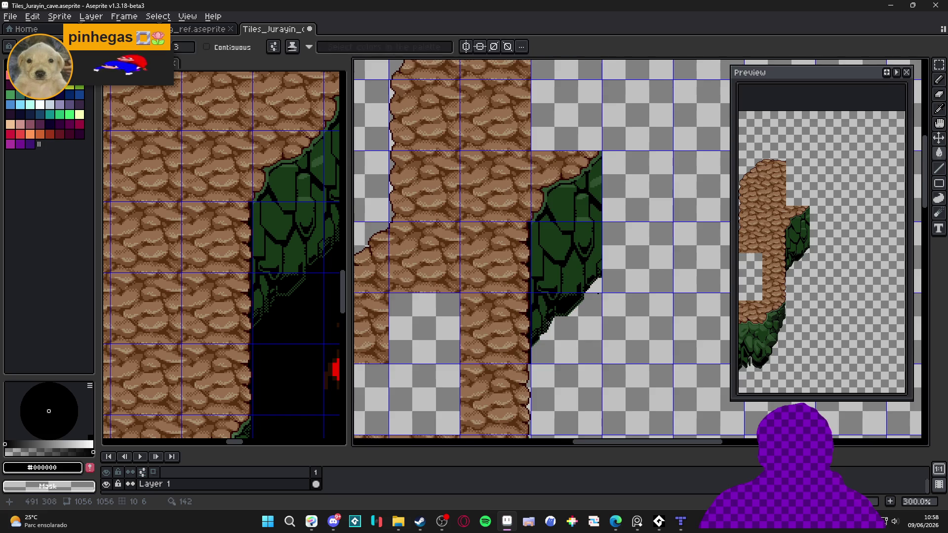
{"action": "scroll", "coordinate": [540, 291], "scroll_direction": "down", "scroll_amount": 1}
{"action": "key", "text": "ctrl+z"}
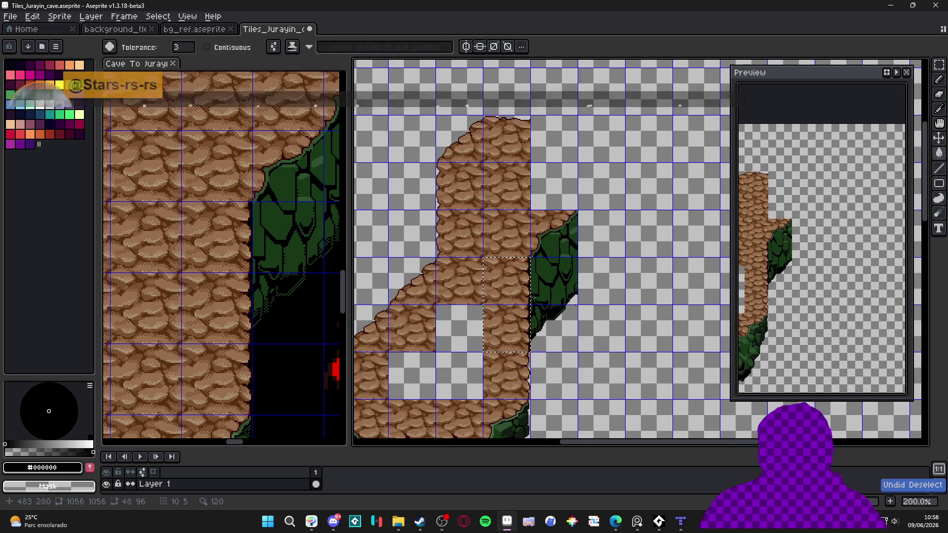
{"action": "key", "text": "ctrl+z"}
{"action": "key", "text": "ctrl+z"}
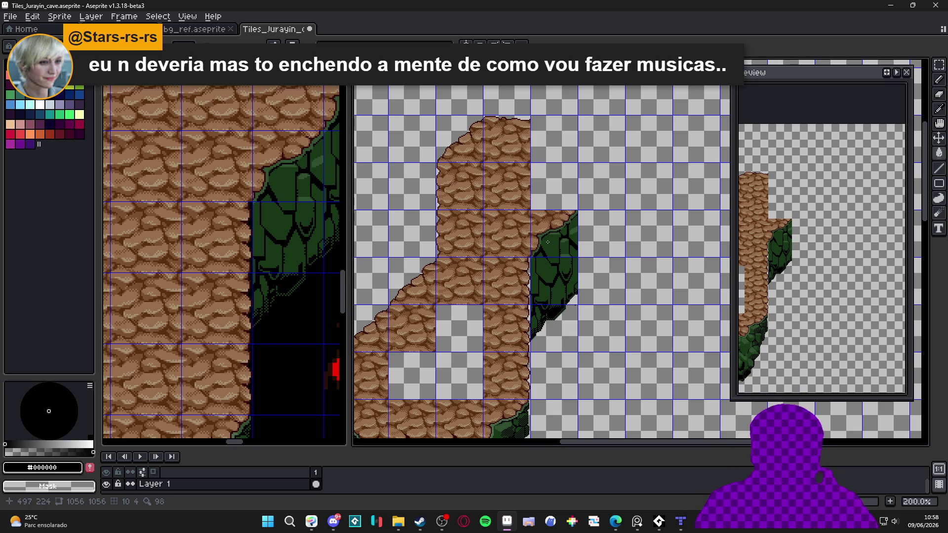
Step: Marquee-select a one-tile-wide, three-tile-tall strip on the reference map, then deselect it
{"action": "mouse_move", "coordinate": [332, 217]}
{"action": "left_mouse_down"}
{"action": "mouse_move", "coordinate": [302, 187]}
{"action": "mouse_move", "coordinate": [180, 270]}
{"action": "mouse_move", "coordinate": [196, 264]}
{"action": "left_mouse_up"}
{"action": "scroll", "coordinate": [243, 228], "scroll_direction": "down", "scroll_amount": 2}
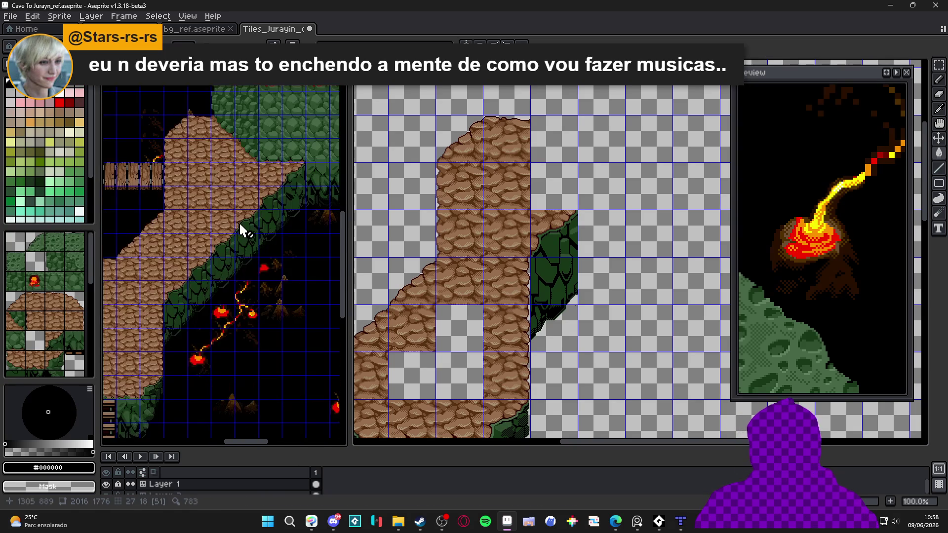
{"action": "scroll", "coordinate": [284, 222], "scroll_direction": "up", "scroll_amount": 2}
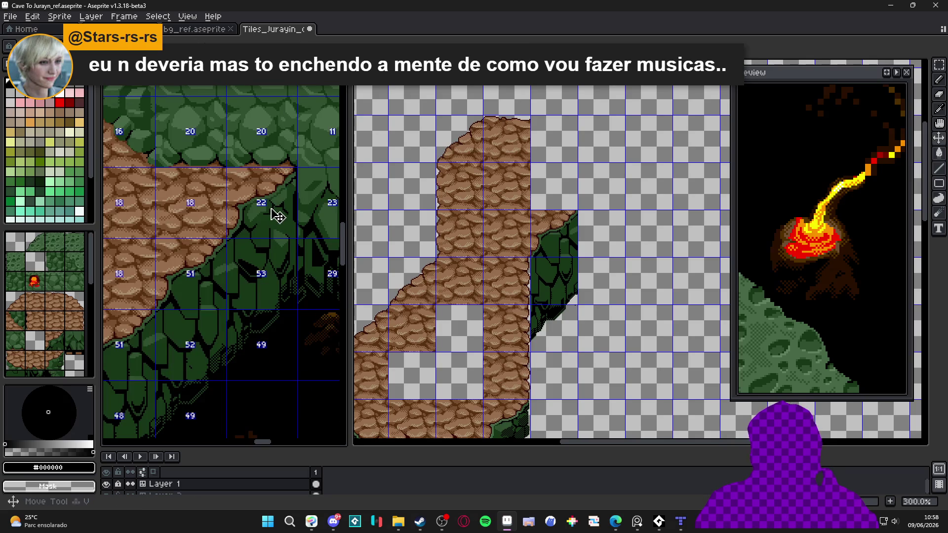
{"action": "key", "text": "m"}
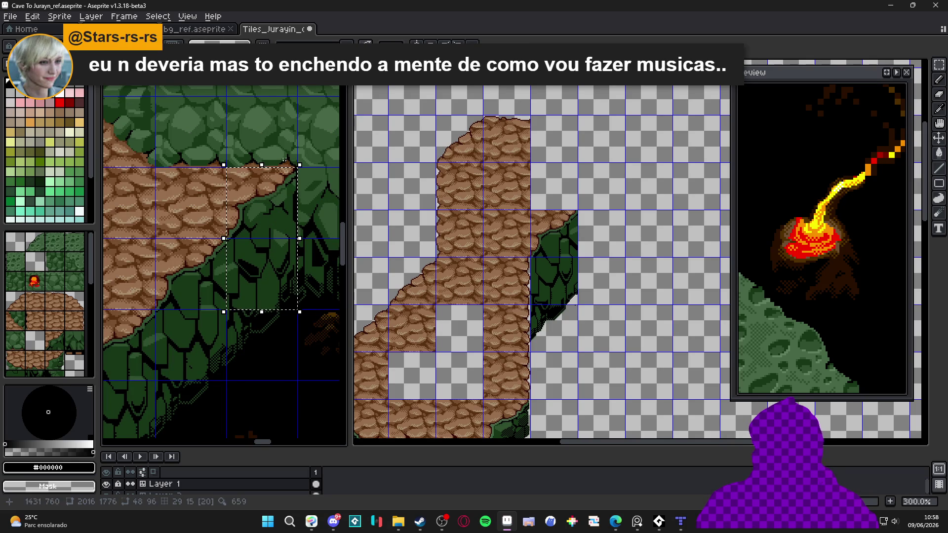
{"action": "left_click_drag", "start_coordinate": [262, 277], "coordinate": [289, 143]}
{"action": "scroll", "coordinate": [285, 189], "scroll_direction": "down", "scroll_amount": 2}
{"action": "scroll", "coordinate": [505, 200], "scroll_direction": "down", "scroll_amount": 2}
{"action": "scroll", "coordinate": [505, 200], "scroll_direction": "up", "scroll_amount": 1}
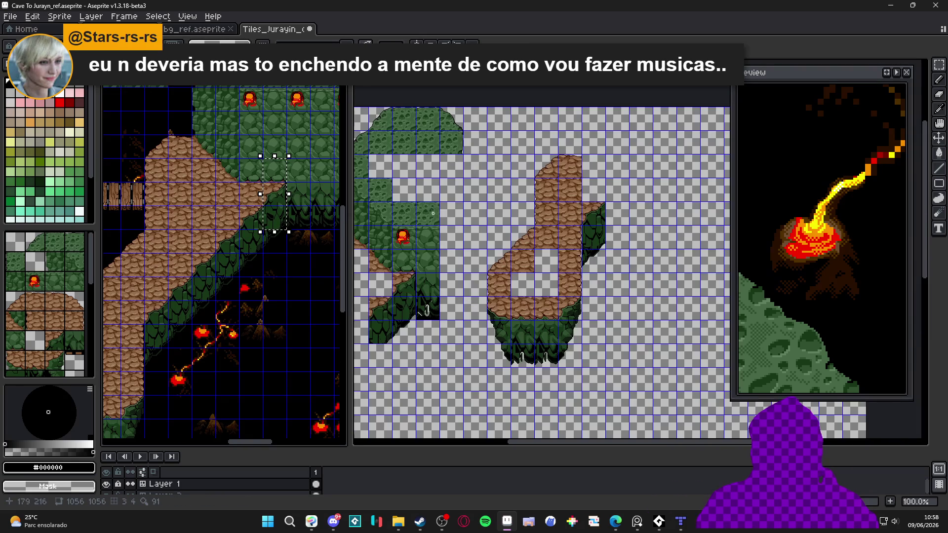
{"action": "key", "text": "ctrl+d"}
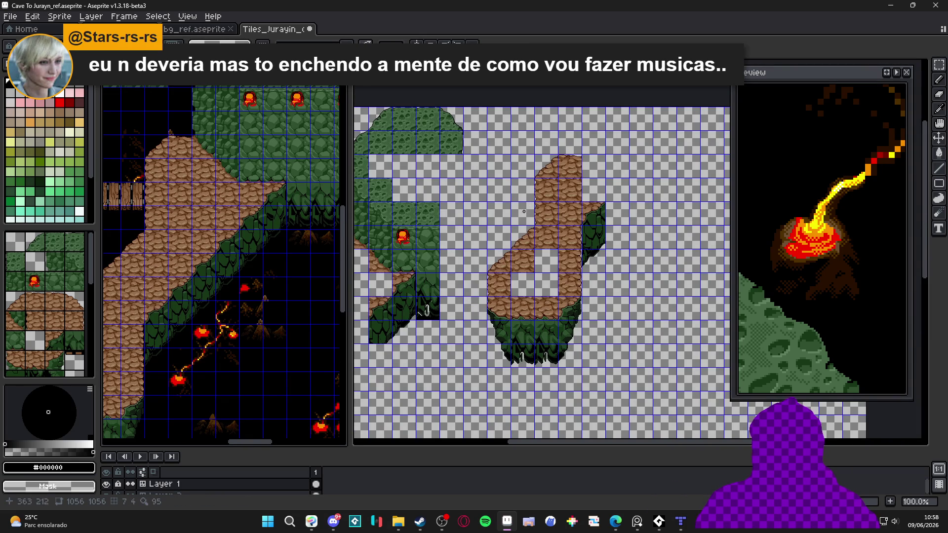
Step: Delete one island tile row and move the lower island block up one tile
{"action": "left_click", "coordinate": [522, 219]}
{"action": "scroll", "coordinate": [526, 213], "scroll_direction": "up", "scroll_amount": 1}
{"action": "scroll", "coordinate": [533, 203], "scroll_direction": "down", "scroll_amount": 1}
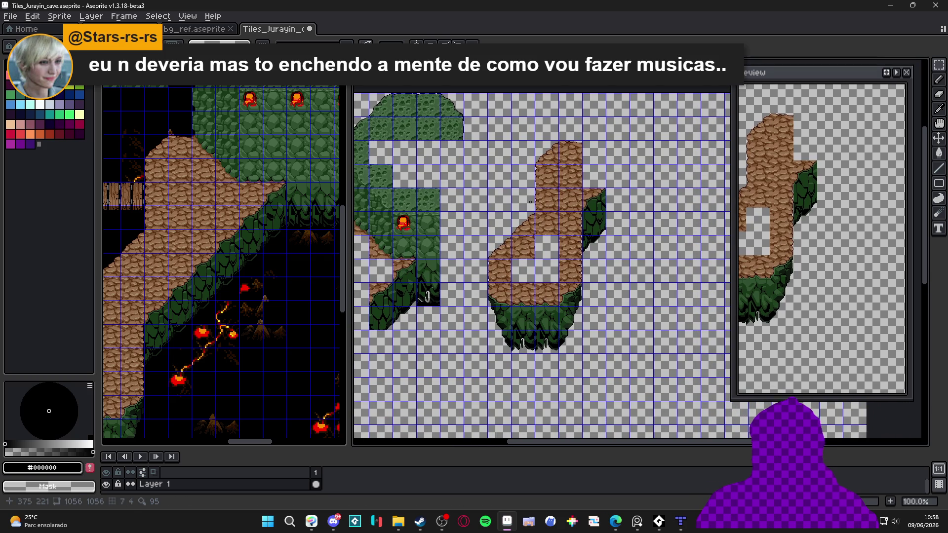
{"action": "scroll", "coordinate": [548, 201], "scroll_direction": "up", "scroll_amount": 1}
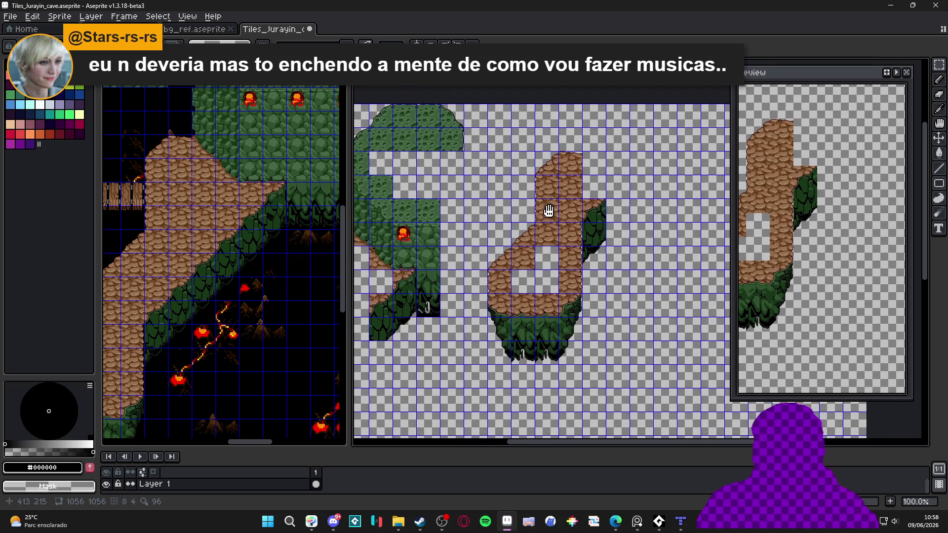
{"action": "left_click", "coordinate": [550, 195]}
{"action": "left_click_drag", "start_coordinate": [550, 195], "coordinate": [572, 195]}
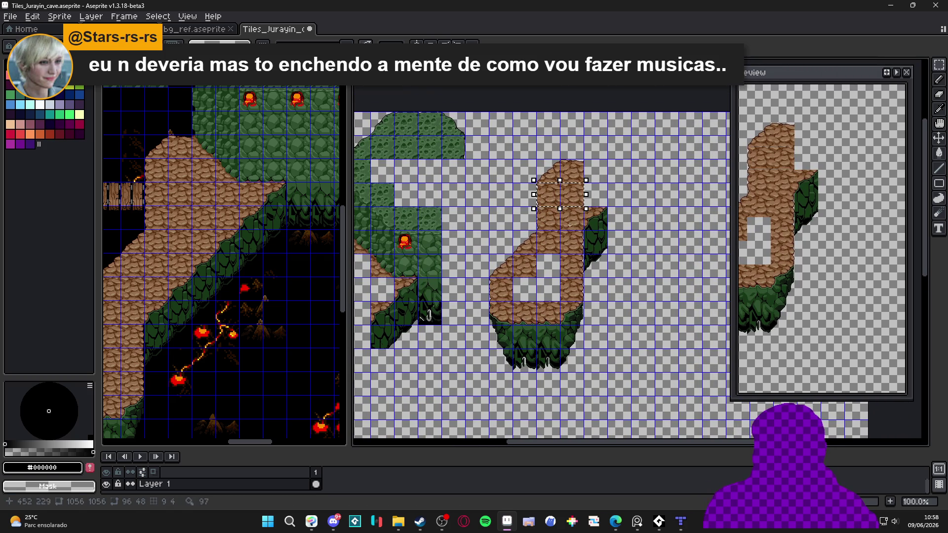
{"action": "key", "text": "Delete"}
{"action": "left_click_drag", "start_coordinate": [606, 348], "coordinate": [489, 217]}
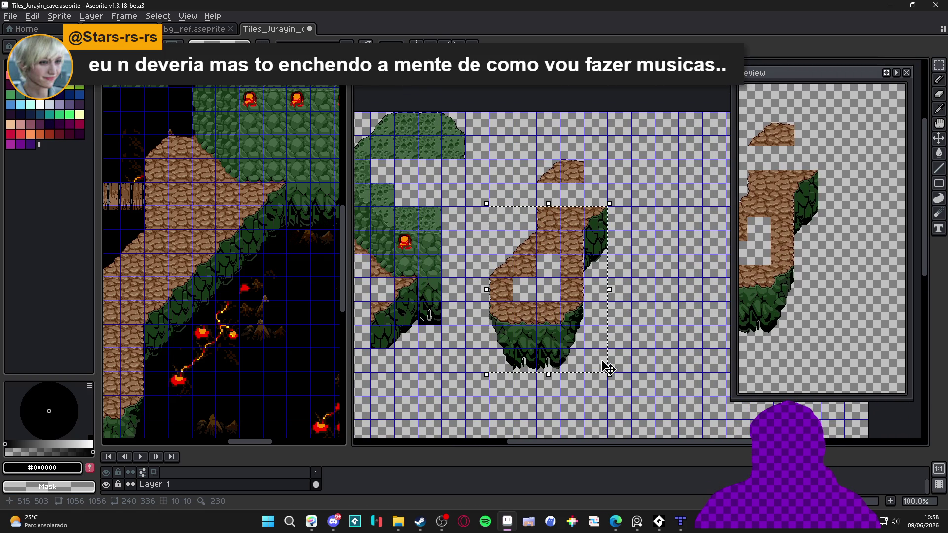
{"action": "left_click_drag", "start_coordinate": [601, 384], "coordinate": [600, 359]}
{"action": "left_click", "coordinate": [601, 359]}
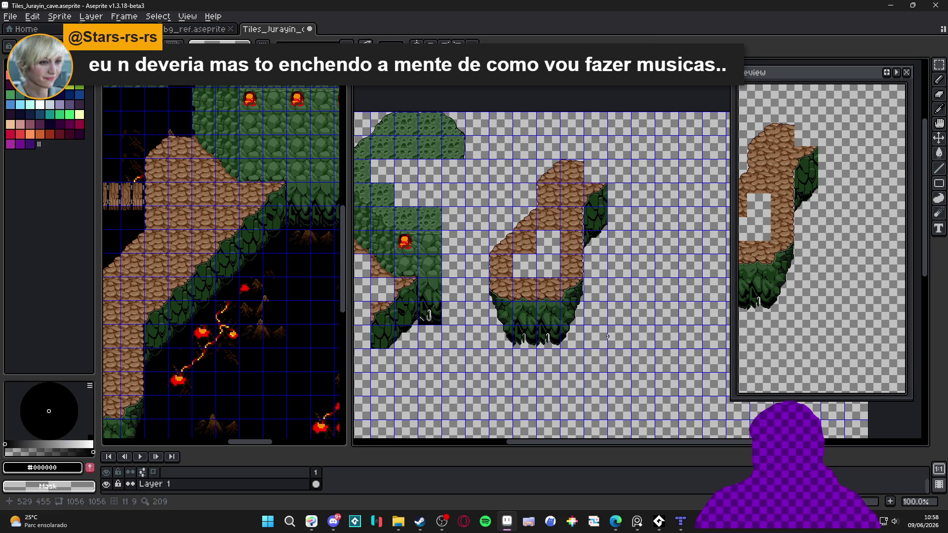
{"action": "mouse_move", "coordinate": [517, 265]}
{"action": "left_mouse_down"}
{"action": "mouse_move", "coordinate": [547, 271]}
{"action": "mouse_move", "coordinate": [524, 280]}
{"action": "left_mouse_up"}
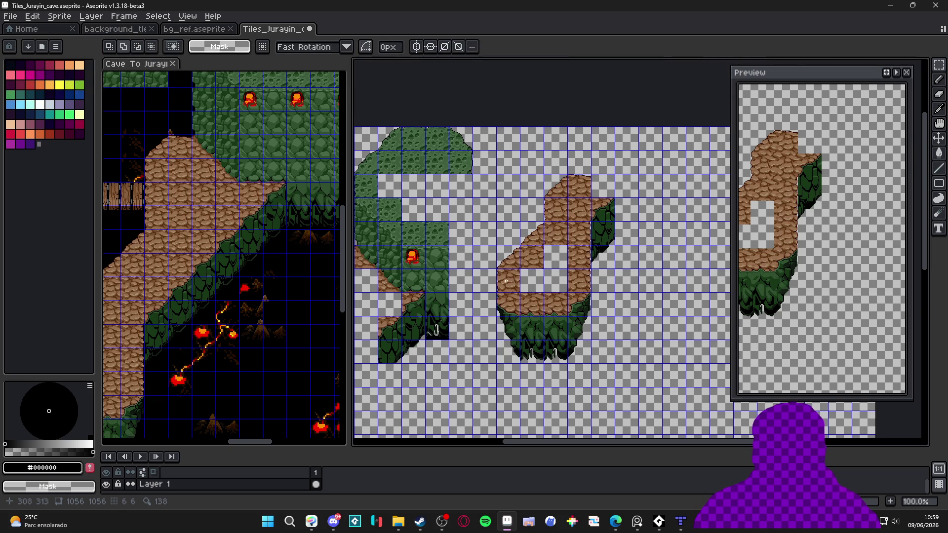
{"action": "scroll", "coordinate": [501, 283], "scroll_direction": "down", "scroll_amount": 1}
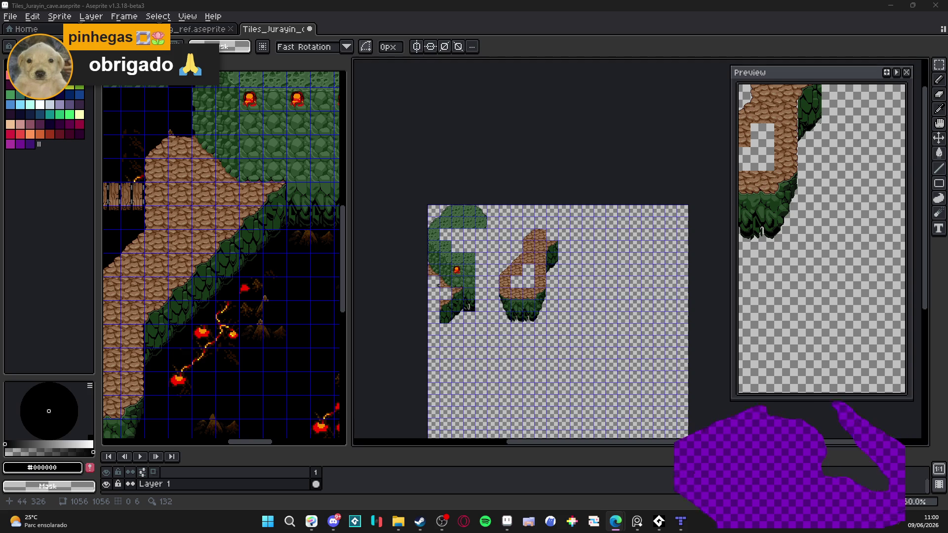
Step: Select the three-by-four-tile rock and moss block in the Cave To Jurayn_ref reference map
{"action": "scroll", "coordinate": [541, 262], "scroll_direction": "up", "scroll_amount": 1}
{"action": "scroll", "coordinate": [514, 252], "scroll_direction": "down", "scroll_amount": 1}
{"action": "scroll", "coordinate": [529, 247], "scroll_direction": "up", "scroll_amount": 1}
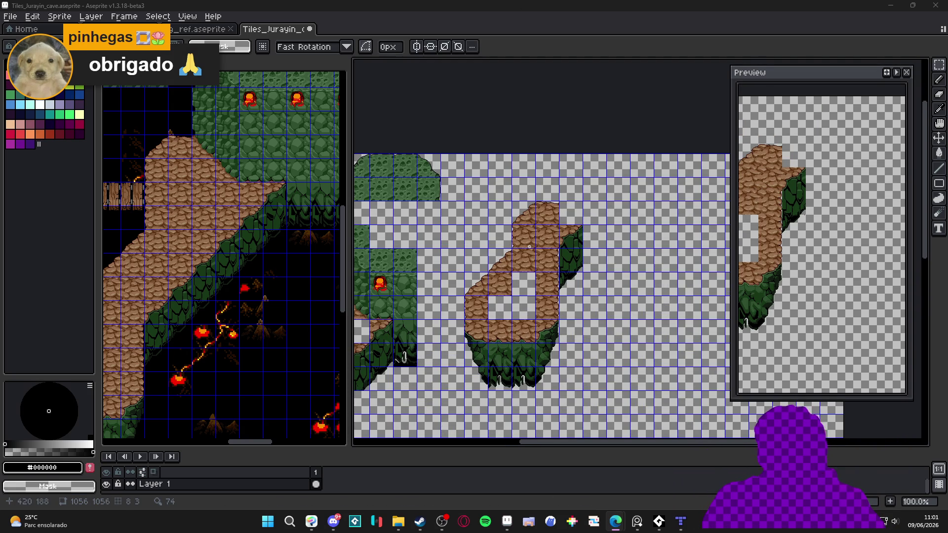
{"action": "scroll", "coordinate": [526, 291], "scroll_direction": "down", "scroll_amount": 1}
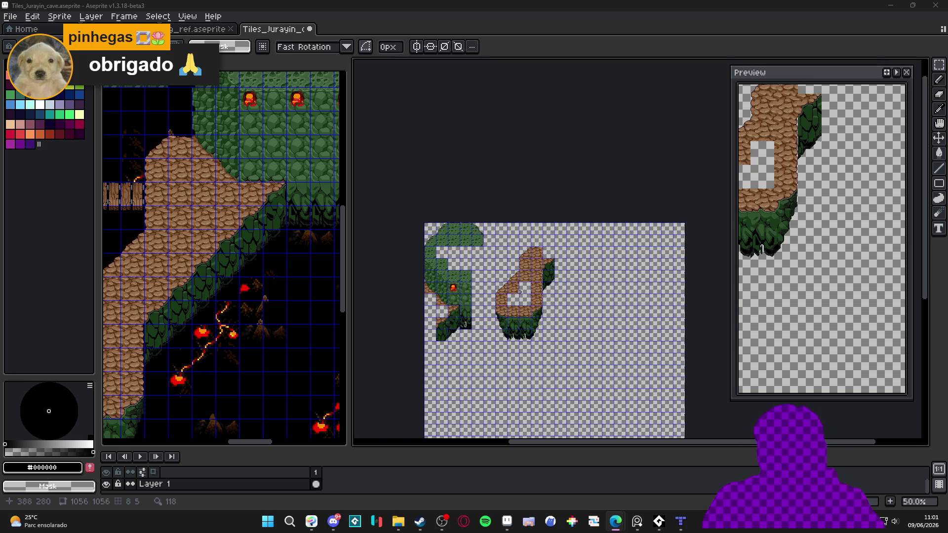
{"action": "scroll", "coordinate": [519, 290], "scroll_direction": "up", "scroll_amount": 1}
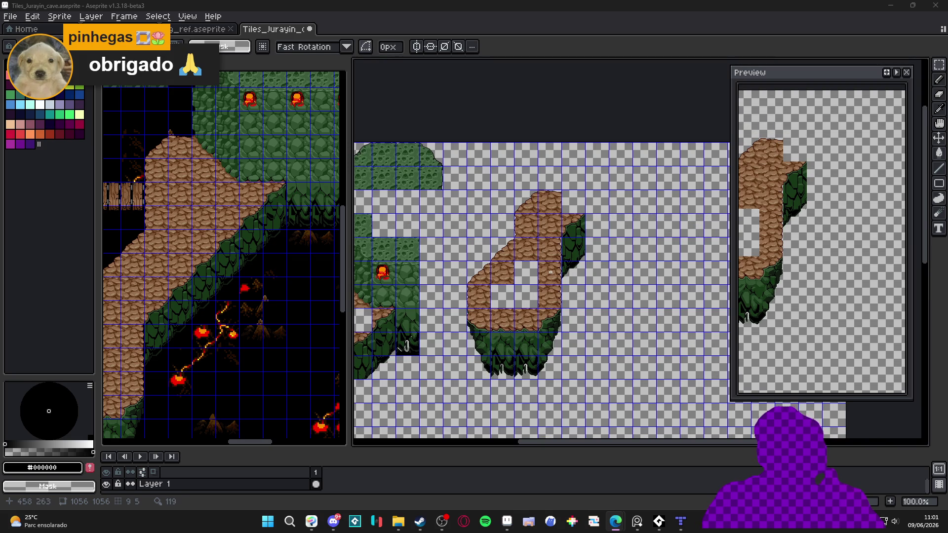
{"action": "scroll", "coordinate": [194, 253], "scroll_direction": "down", "scroll_amount": 1}
{"action": "scroll", "coordinate": [194, 252], "scroll_direction": "down", "scroll_amount": 1}
{"action": "scroll", "coordinate": [194, 253], "scroll_direction": "up", "scroll_amount": 2}
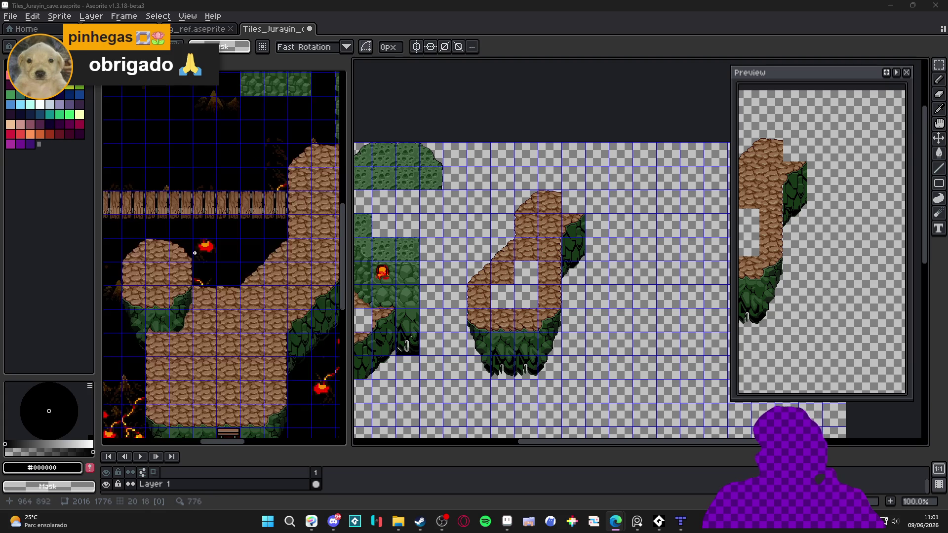
{"action": "scroll", "coordinate": [195, 252], "scroll_direction": "up", "scroll_amount": 2}
{"action": "left_click", "coordinate": [166, 257]}
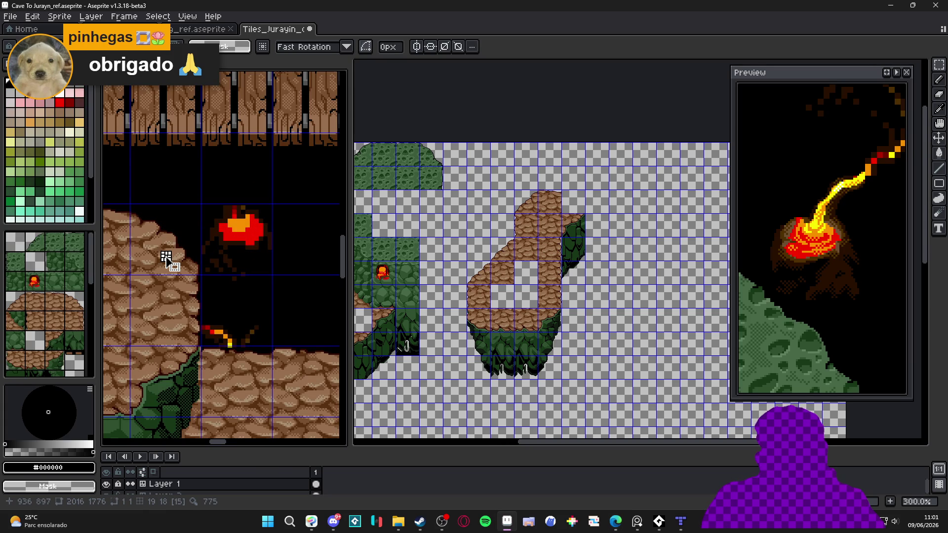
{"action": "scroll", "coordinate": [168, 259], "scroll_direction": "down", "scroll_amount": 2}
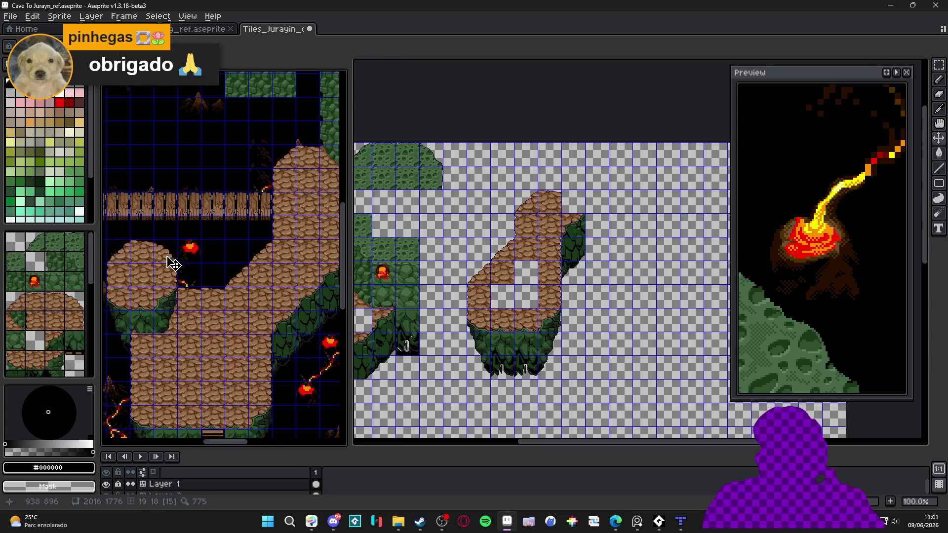
{"action": "left_click_drag", "start_coordinate": [174, 271], "coordinate": [214, 283]}
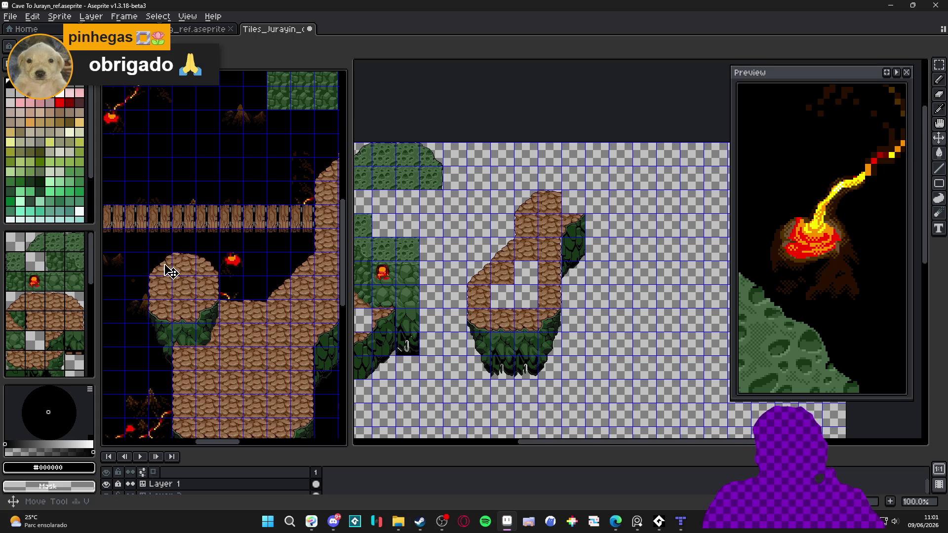
{"action": "key", "text": "m"}
{"action": "left_click_drag", "start_coordinate": [212, 316], "coordinate": [162, 265]}
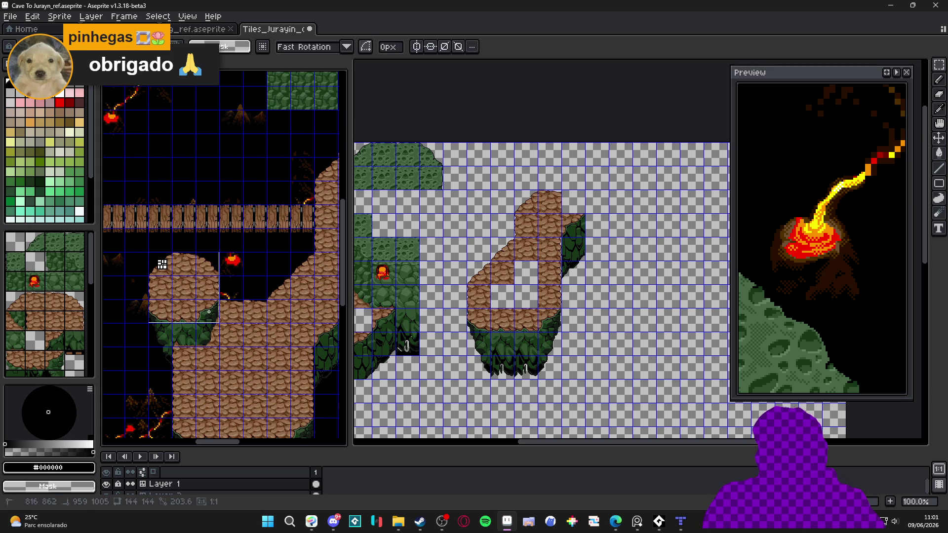
{"action": "scroll", "coordinate": [208, 312], "scroll_direction": "up", "scroll_amount": 2}
{"action": "mouse_move", "coordinate": [183, 305]}
{"action": "left_mouse_down"}
{"action": "mouse_move", "coordinate": [236, 370]}
{"action": "mouse_move", "coordinate": [321, 373]}
{"action": "left_mouse_up"}
{"action": "left_click_drag", "start_coordinate": [207, 341], "coordinate": [170, 410]}
Step: Paste the rock and moss tiles into empty space on the tileset canvas
{"action": "mouse_move", "coordinate": [511, 285]}
{"action": "left_mouse_down"}
{"action": "mouse_move", "coordinate": [445, 275]}
{"action": "mouse_move", "coordinate": [418, 282]}
{"action": "mouse_move", "coordinate": [426, 275]}
{"action": "left_mouse_up"}
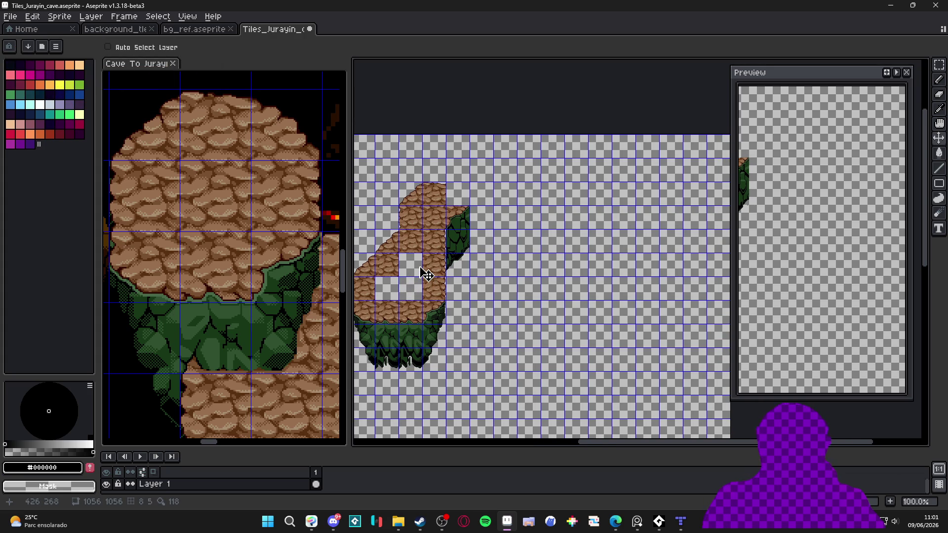
{"action": "scroll", "coordinate": [439, 254], "scroll_direction": "up", "scroll_amount": 2}
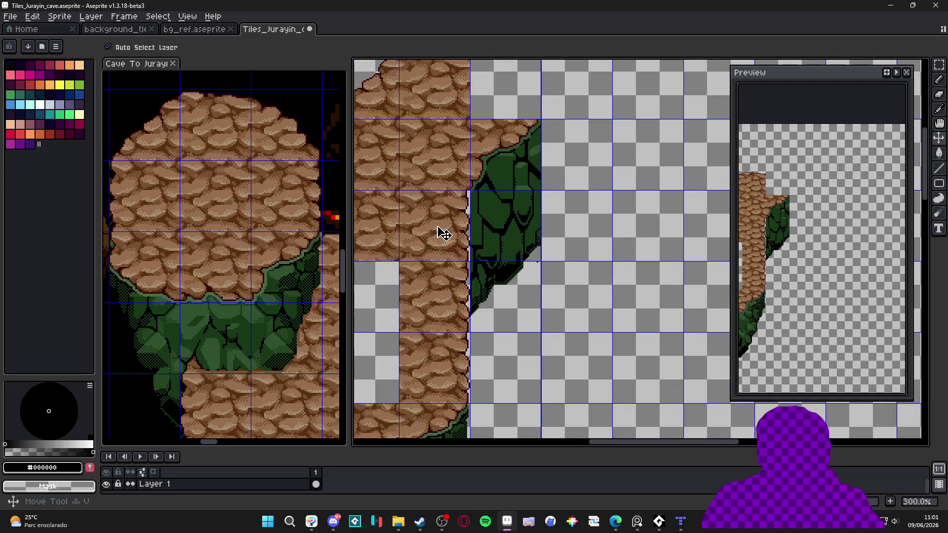
{"action": "mouse_move", "coordinate": [515, 239]}
{"action": "left_mouse_down"}
{"action": "mouse_move", "coordinate": [476, 303]}
{"action": "mouse_move", "coordinate": [449, 300]}
{"action": "mouse_move", "coordinate": [421, 315]}
{"action": "left_mouse_up"}
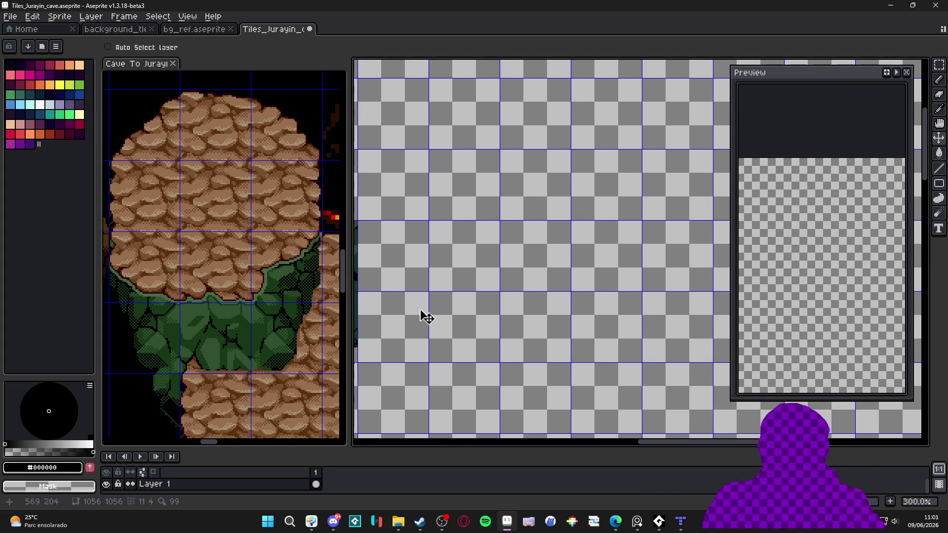
{"action": "key", "text": "ctrl+v"}
{"action": "scroll", "coordinate": [500, 252], "scroll_direction": "down", "scroll_amount": 3}
{"action": "scroll", "coordinate": [579, 236], "scroll_direction": "up", "scroll_amount": 1}
{"action": "scroll", "coordinate": [579, 236], "scroll_direction": "up", "scroll_amount": 1}
{"action": "mouse_move", "coordinate": [579, 236]}
{"action": "left_mouse_down"}
{"action": "mouse_move", "coordinate": [498, 250]}
{"action": "mouse_move", "coordinate": [559, 266]}
{"action": "mouse_move", "coordinate": [576, 308]}
{"action": "mouse_move", "coordinate": [532, 269]}
{"action": "left_mouse_up"}
Step: Nudge the floating cobblestone chunk four cells left, against the larger bent island
{"action": "scroll", "coordinate": [543, 268], "scroll_direction": "up", "scroll_amount": 3}
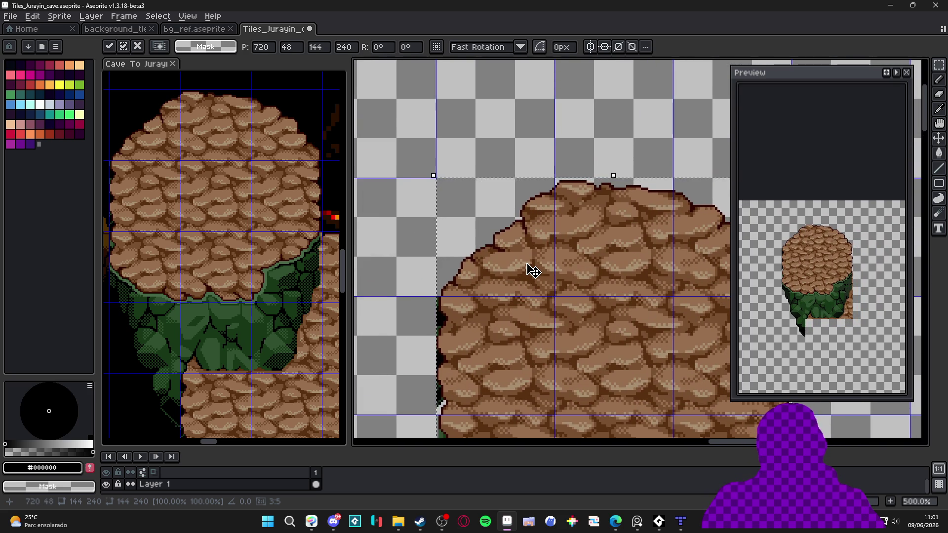
{"action": "left_click_drag", "start_coordinate": [530, 269], "coordinate": [537, 267]}
{"action": "scroll", "coordinate": [540, 272], "scroll_direction": "down", "scroll_amount": 4}
{"action": "scroll", "coordinate": [533, 275], "scroll_direction": "up", "scroll_amount": 2}
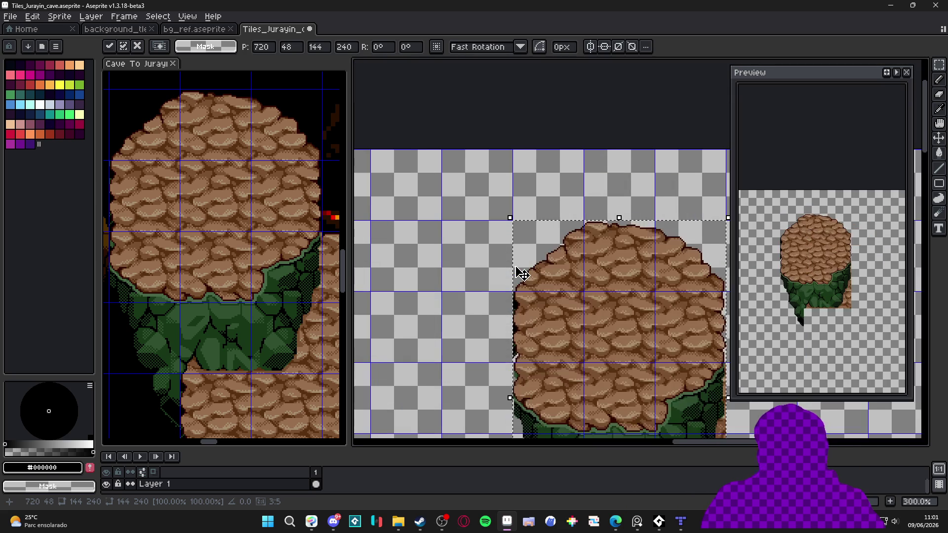
{"action": "scroll", "coordinate": [522, 271], "scroll_direction": "down", "scroll_amount": 1}
{"action": "key", "text": "Left"}
{"action": "key", "text": "Left"}
{"action": "key", "text": "Left"}
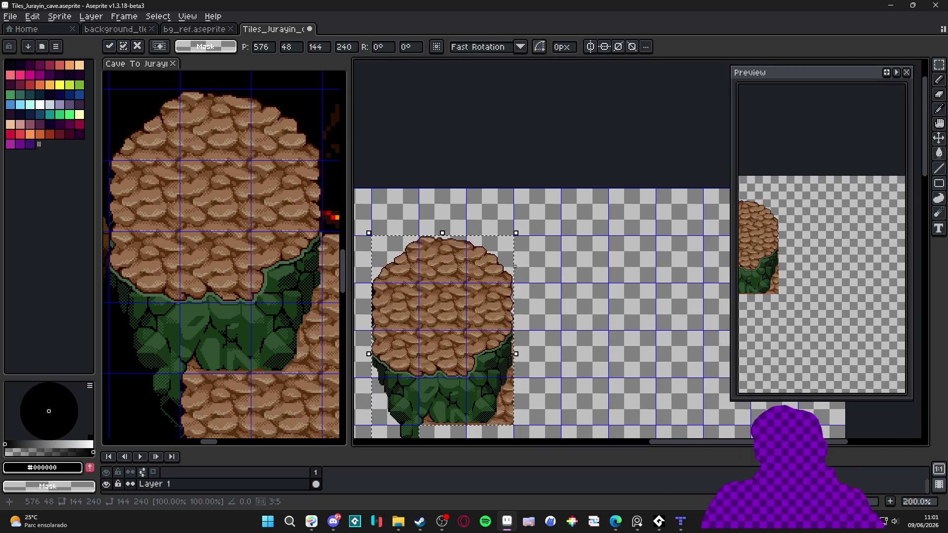
{"action": "left_click_drag", "start_coordinate": [498, 284], "coordinate": [582, 290]}
{"action": "key", "text": "Left"}
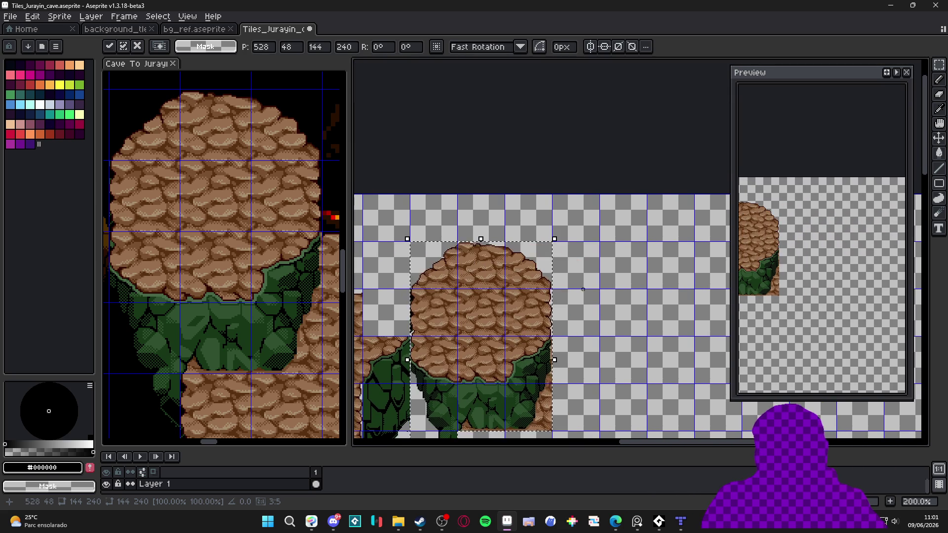
{"action": "scroll", "coordinate": [583, 289], "scroll_direction": "down", "scroll_amount": 2}
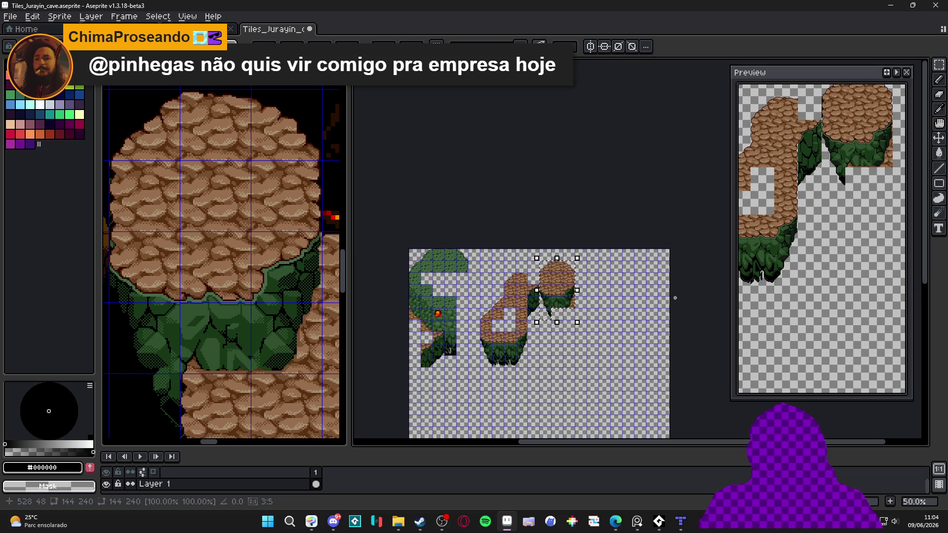
Step: Pan the reference map to its wooden planks and green moss, then re-center the tileset canvas
{"action": "left_click_drag", "start_coordinate": [533, 310], "coordinate": [515, 237]}
{"action": "scroll", "coordinate": [233, 298], "scroll_direction": "down", "scroll_amount": 5}
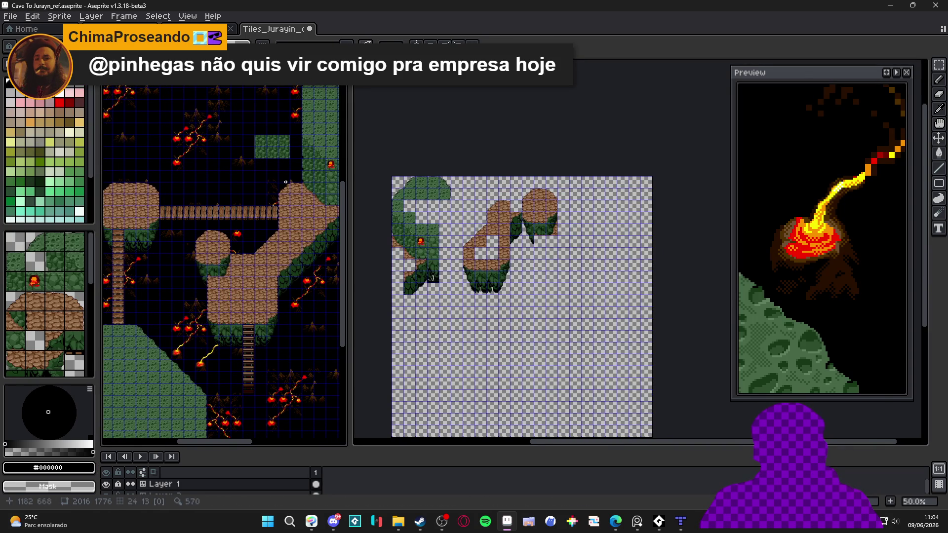
{"action": "mouse_move", "coordinate": [271, 238]}
{"action": "left_mouse_down"}
{"action": "mouse_move", "coordinate": [191, 248]}
{"action": "mouse_move", "coordinate": [174, 234]}
{"action": "left_mouse_up"}
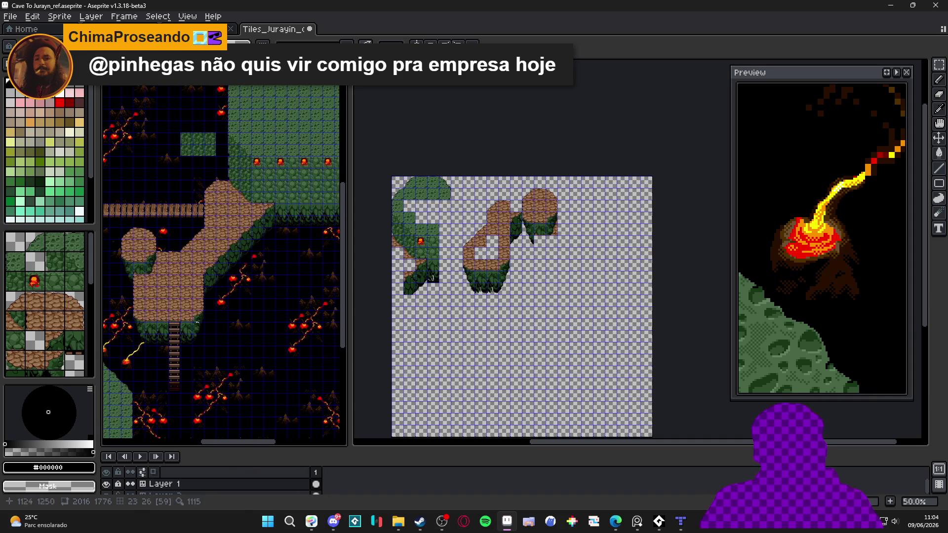
{"action": "left_click_drag", "start_coordinate": [181, 349], "coordinate": [249, 335]}
{"action": "mouse_move", "coordinate": [253, 238]}
{"action": "left_mouse_down"}
{"action": "mouse_move", "coordinate": [345, 321]}
{"action": "mouse_move", "coordinate": [229, 262]}
{"action": "left_mouse_up"}
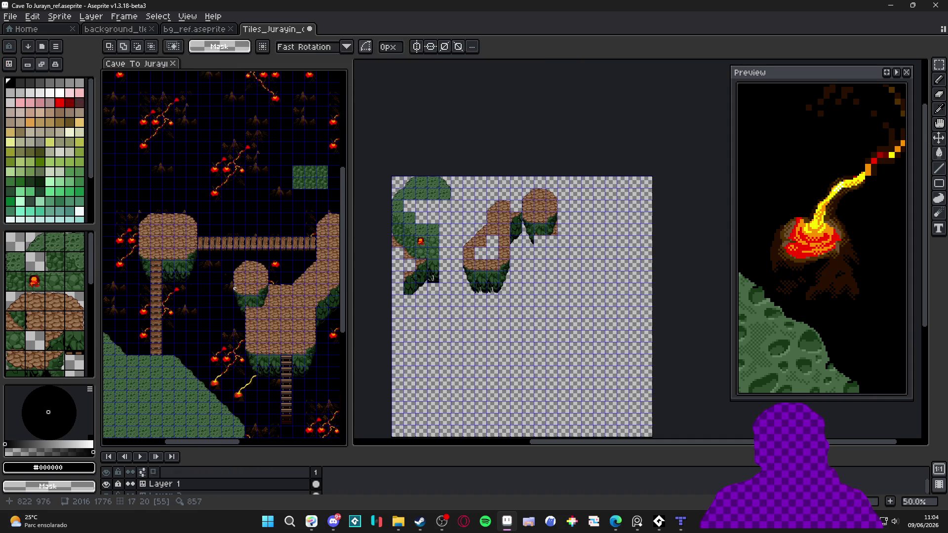
{"action": "scroll", "coordinate": [164, 266], "scroll_direction": "up", "scroll_amount": 5}
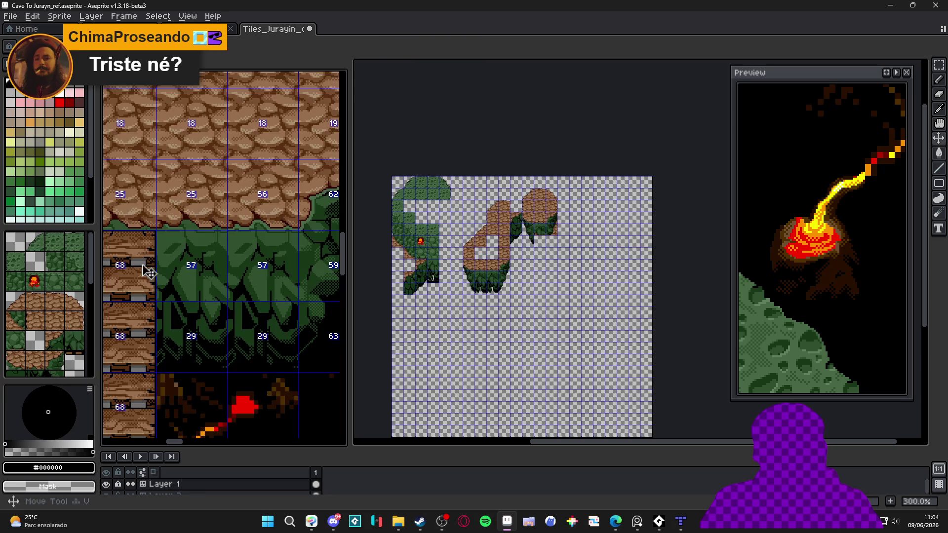
{"action": "left_click", "coordinate": [141, 298]}
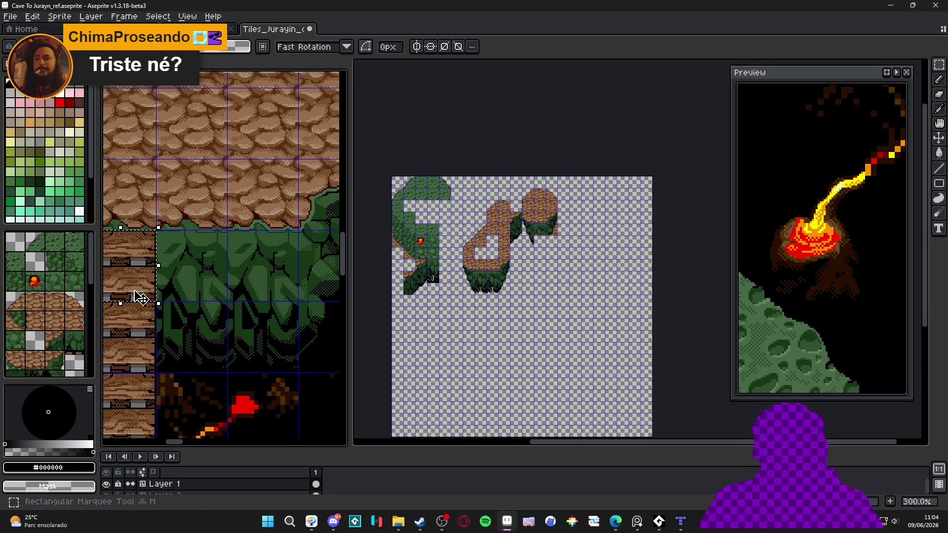
{"action": "scroll", "coordinate": [499, 228], "scroll_direction": "up", "scroll_amount": 1}
{"action": "left_click_drag", "start_coordinate": [527, 238], "coordinate": [539, 241]}
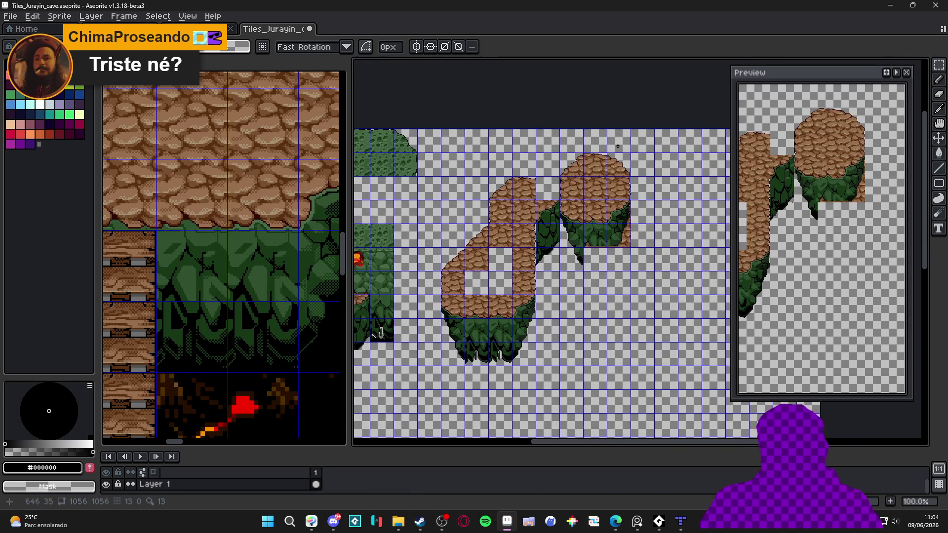
Step: Move the selected cobblestone islands two tiles left and two tiles up
{"action": "left_click_drag", "start_coordinate": [619, 144], "coordinate": [451, 365]}
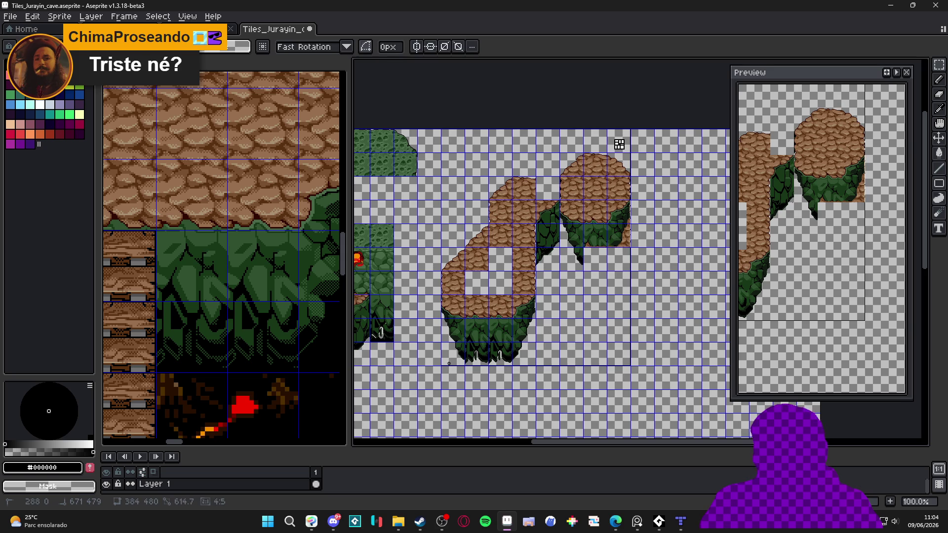
{"action": "key", "text": "Left"}
{"action": "key", "text": "Left"}
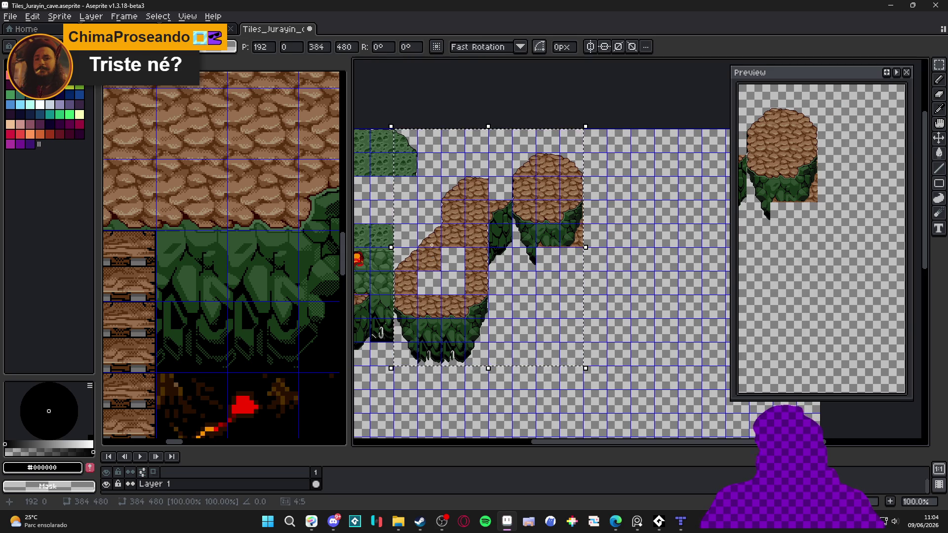
{"action": "key", "text": "Up"}
{"action": "key", "text": "Up"}
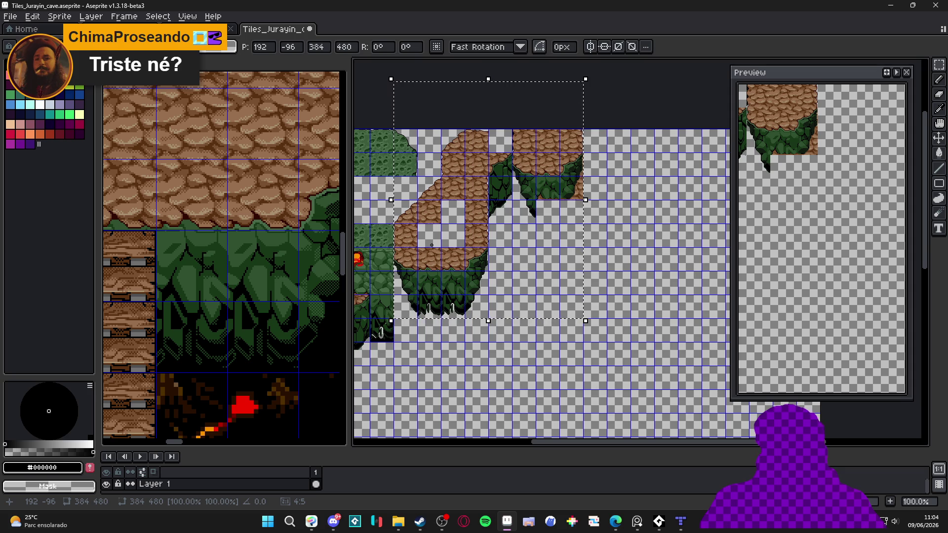
{"action": "key", "text": "Return"}
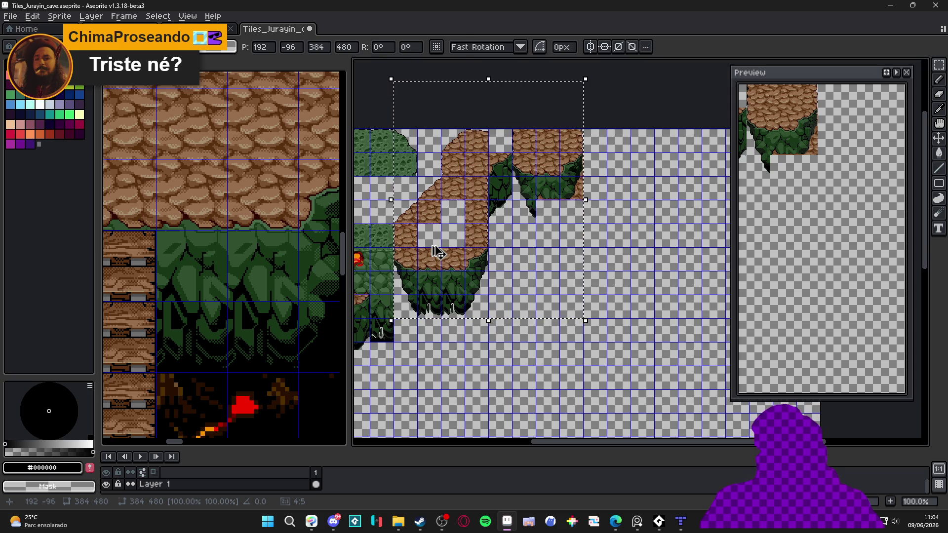
Step: Paste the wooden plank tile into the larger island's hollow square
{"action": "scroll", "coordinate": [497, 252], "scroll_direction": "up", "scroll_amount": 2}
{"action": "key", "text": "ctrl+v"}
{"action": "mouse_move", "coordinate": [659, 246]}
{"action": "left_mouse_down"}
{"action": "mouse_move", "coordinate": [521, 201]}
{"action": "mouse_move", "coordinate": [557, 207]}
{"action": "left_mouse_up"}
{"action": "mouse_move", "coordinate": [613, 261]}
{"action": "left_mouse_down"}
{"action": "mouse_move", "coordinate": [564, 249]}
{"action": "mouse_move", "coordinate": [464, 191]}
{"action": "left_mouse_up"}
{"action": "key", "text": "Return"}
{"action": "scroll", "coordinate": [469, 191], "scroll_direction": "down", "scroll_amount": 3}
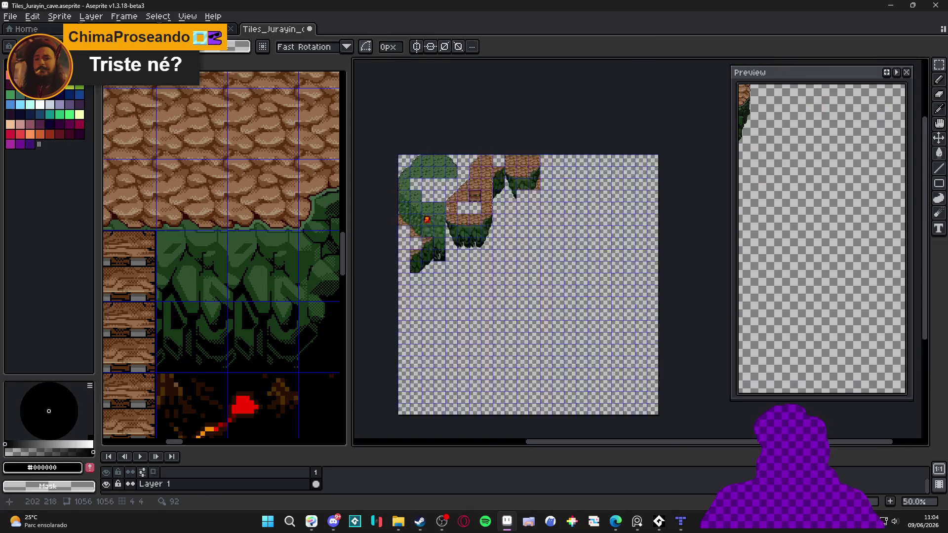
Step: Select the two vertical bridge planks in the reference map
{"action": "scroll", "coordinate": [469, 192], "scroll_direction": "up", "scroll_amount": 3}
{"action": "scroll", "coordinate": [170, 255], "scroll_direction": "down", "scroll_amount": 1}
{"action": "scroll", "coordinate": [171, 254], "scroll_direction": "down", "scroll_amount": 2}
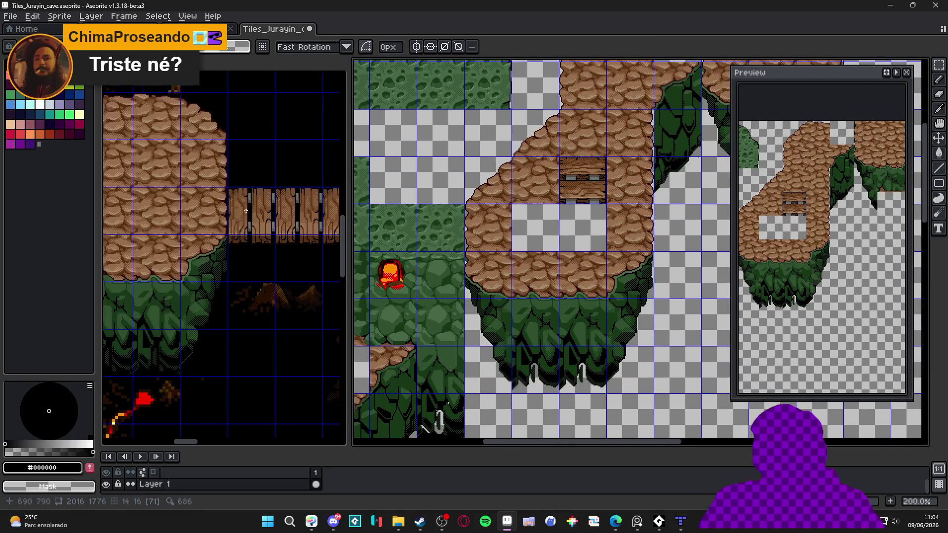
{"action": "scroll", "coordinate": [244, 211], "scroll_direction": "up", "scroll_amount": 2}
{"action": "left_click_drag", "start_coordinate": [210, 231], "coordinate": [211, 238]}
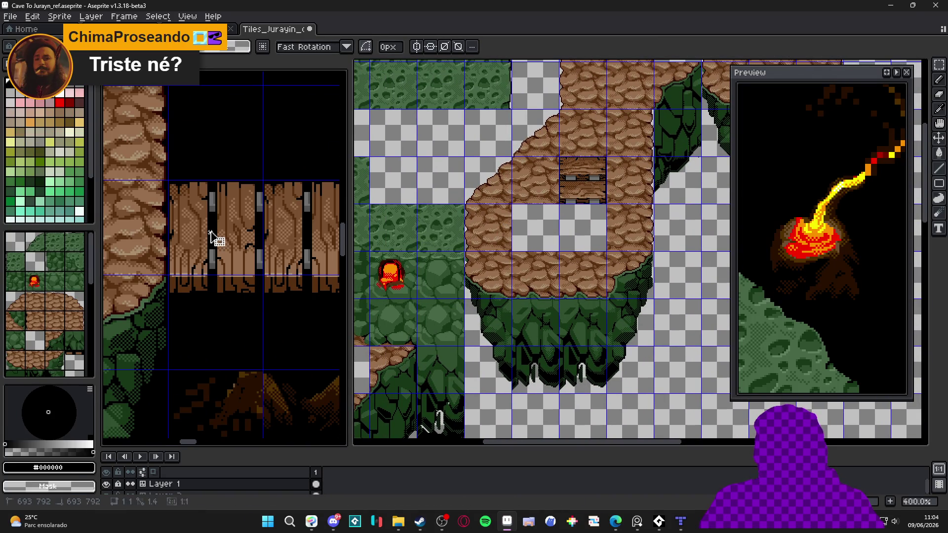
{"action": "left_click", "coordinate": [491, 214]}
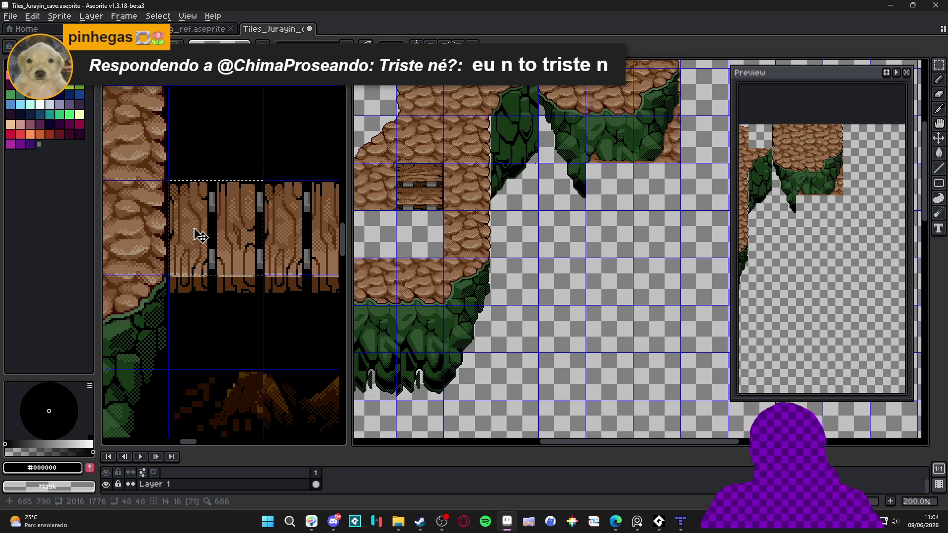
{"action": "left_click", "coordinate": [228, 232]}
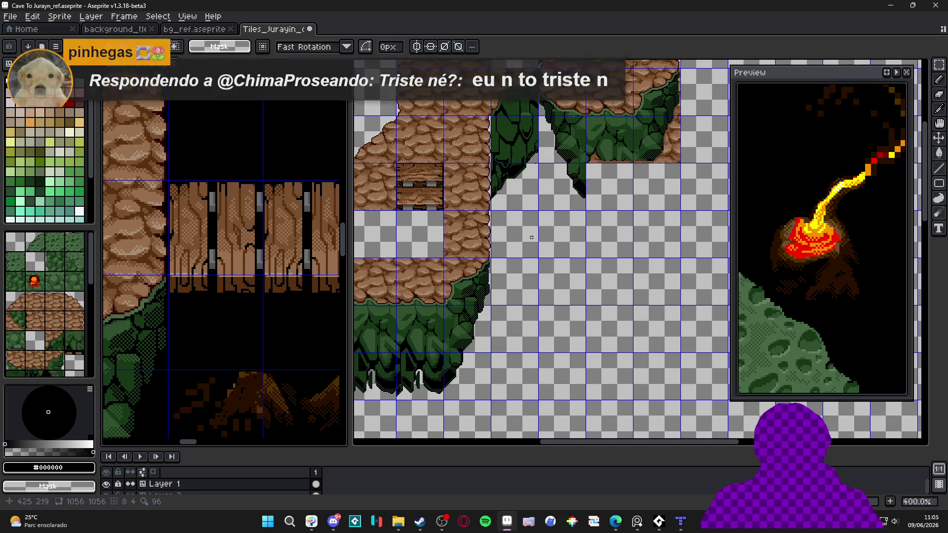
Step: Paste the 48×96 upright plank pair just right of the cobblestone island
{"action": "scroll", "coordinate": [489, 222], "scroll_direction": "up", "scroll_amount": 1}
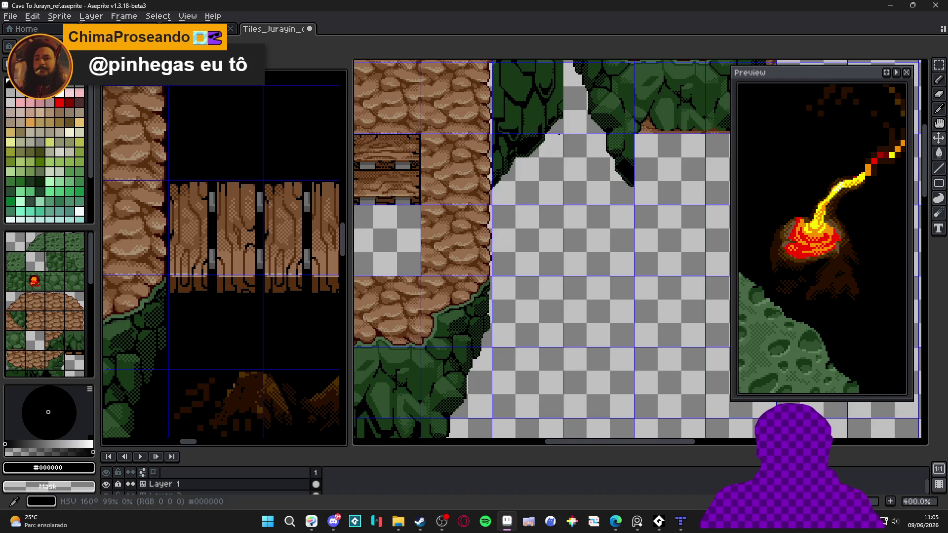
{"action": "scroll", "coordinate": [488, 198], "scroll_direction": "up", "scroll_amount": 1}
{"action": "left_click_drag", "start_coordinate": [493, 214], "coordinate": [516, 243]}
{"action": "key", "text": "ctrl+v"}
{"action": "left_click_drag", "start_coordinate": [630, 220], "coordinate": [568, 289]}
{"action": "scroll", "coordinate": [567, 250], "scroll_direction": "up", "scroll_amount": 3}
{"action": "mouse_move", "coordinate": [541, 247]}
{"action": "left_mouse_down"}
{"action": "mouse_move", "coordinate": [523, 255]}
{"action": "mouse_move", "coordinate": [530, 258]}
{"action": "left_mouse_up"}
{"action": "key", "text": "Return"}
{"action": "scroll", "coordinate": [636, 231], "scroll_direction": "up", "scroll_amount": 5}
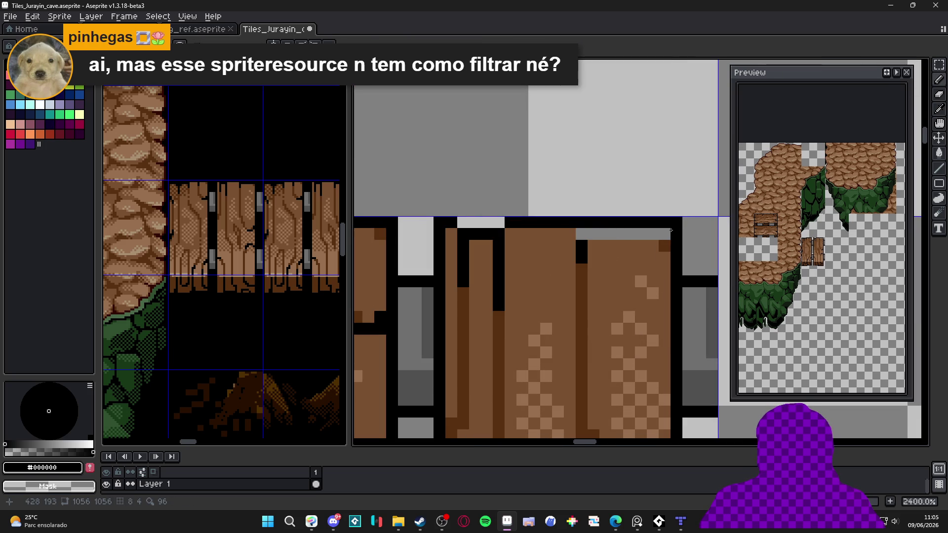
Step: Recolour the grey strip atop the right plank brown (#785030) and a leftover pixel black
{"action": "left_click", "coordinate": [647, 241], "text": "alt"}
{"action": "left_click", "coordinate": [662, 236]}
{"action": "left_click_drag", "start_coordinate": [657, 243], "coordinate": [582, 246]}
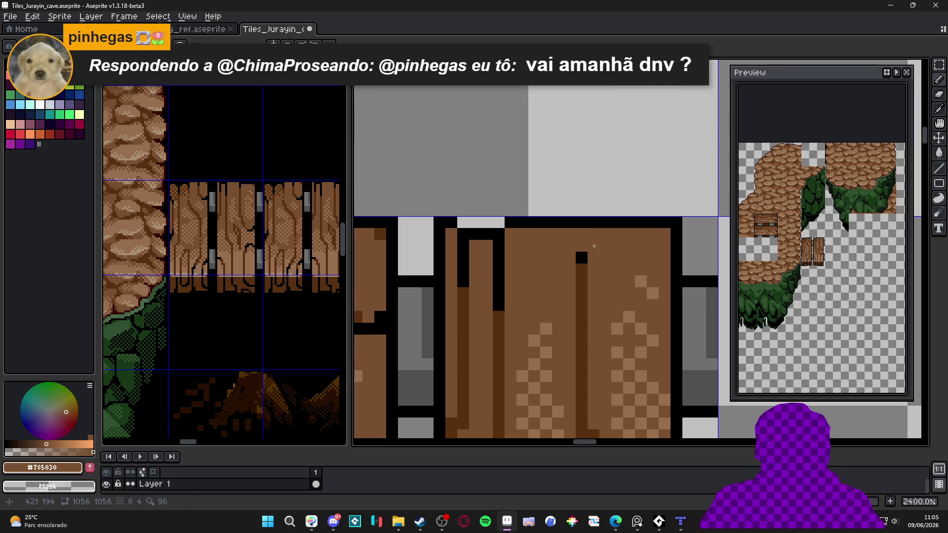
{"action": "key", "text": "ctrl+z"}
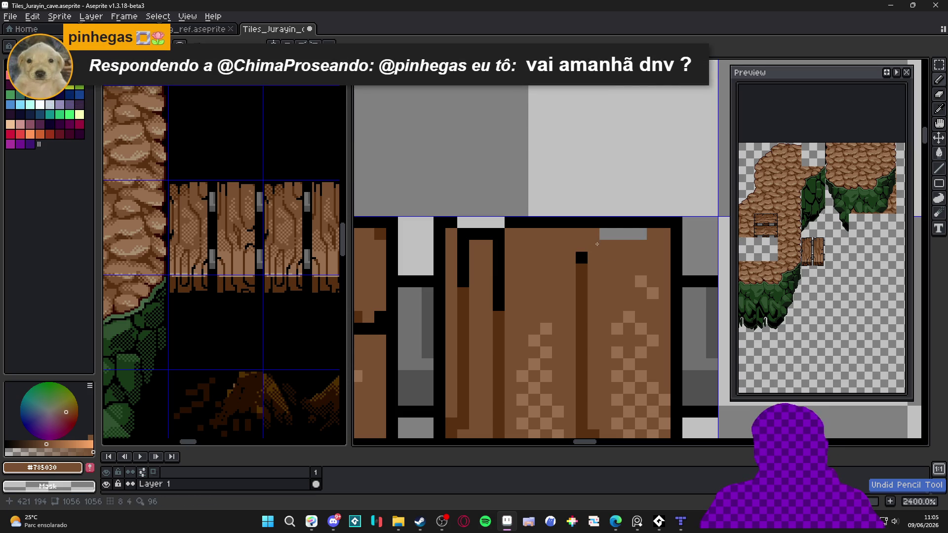
{"action": "left_click_drag", "start_coordinate": [610, 234], "coordinate": [642, 234]}
{"action": "left_click", "coordinate": [587, 242], "text": "alt"}
{"action": "left_click", "coordinate": [582, 235]}
{"action": "scroll", "coordinate": [542, 225], "scroll_direction": "down", "scroll_amount": 7}
{"action": "scroll", "coordinate": [542, 224], "scroll_direction": "up", "scroll_amount": 5}
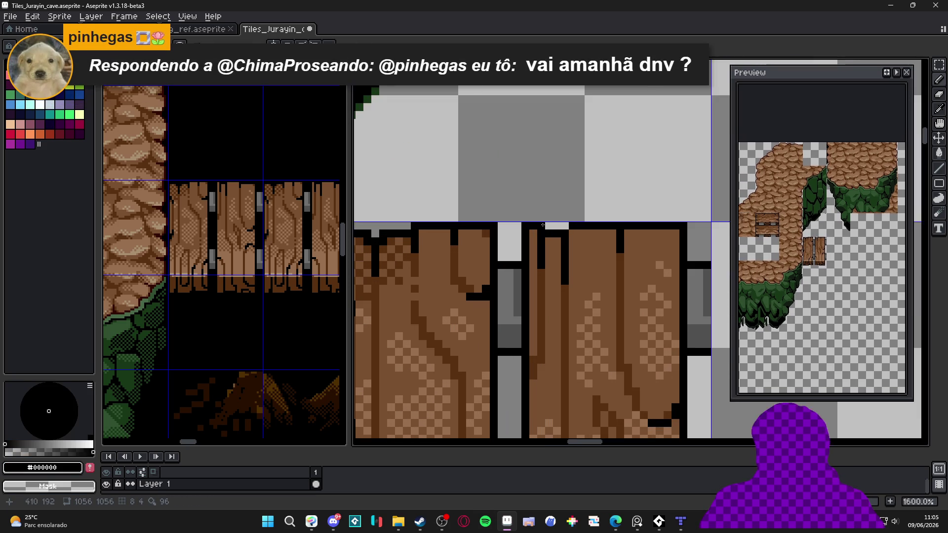
{"action": "scroll", "coordinate": [540, 227], "scroll_direction": "down", "scroll_amount": 6}
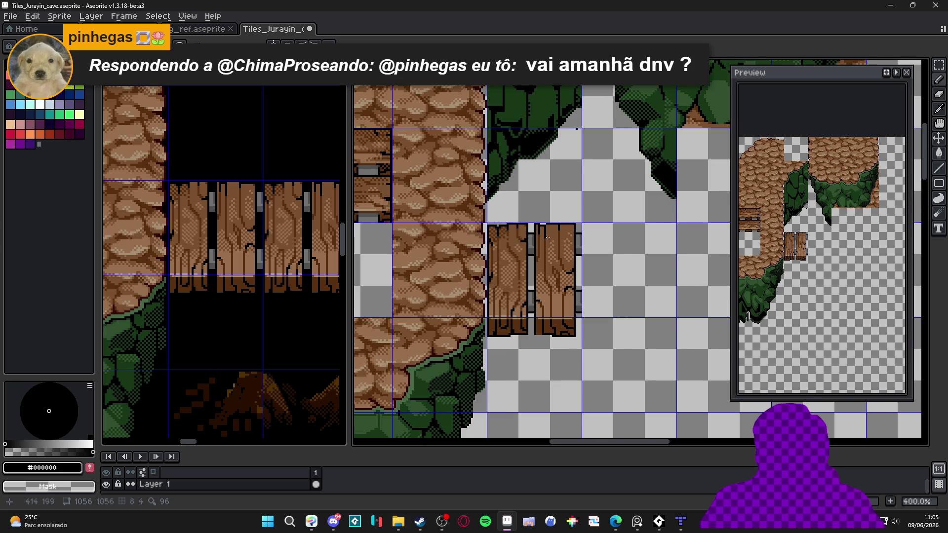
Step: Move the horizontal plank tile beside the upright planks and drop it
{"action": "scroll", "coordinate": [546, 237], "scroll_direction": "up", "scroll_amount": 4}
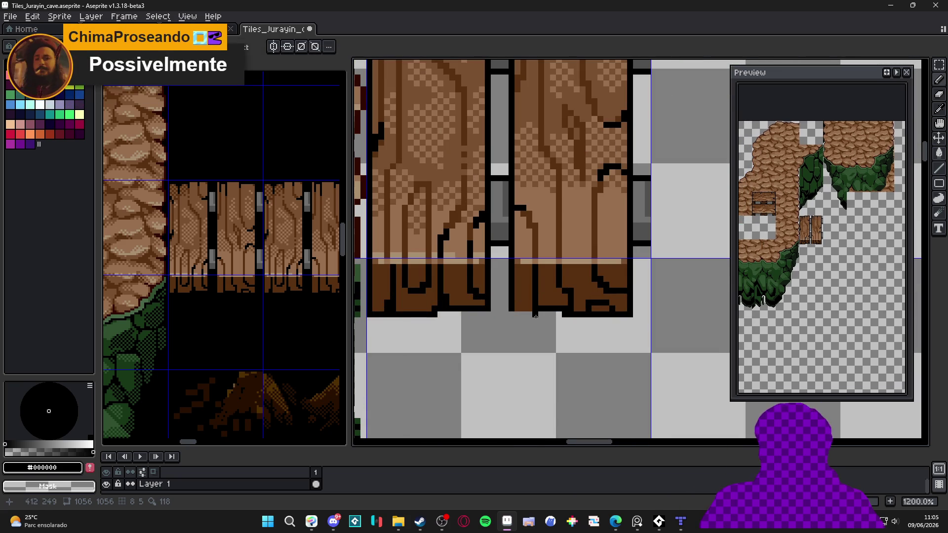
{"action": "scroll", "coordinate": [536, 315], "scroll_direction": "up", "scroll_amount": 3}
{"action": "scroll", "coordinate": [515, 323], "scroll_direction": "down", "scroll_amount": 9}
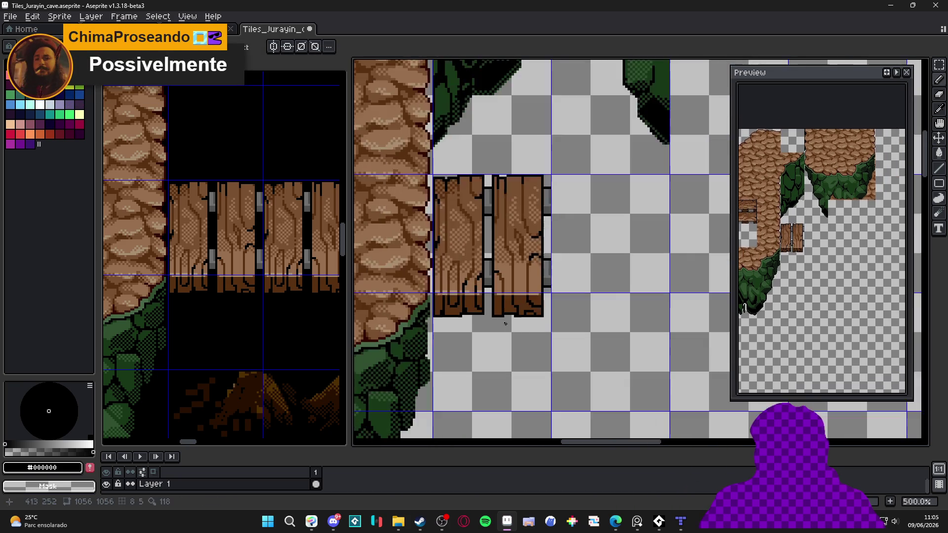
{"action": "scroll", "coordinate": [607, 311], "scroll_direction": "down", "scroll_amount": 1}
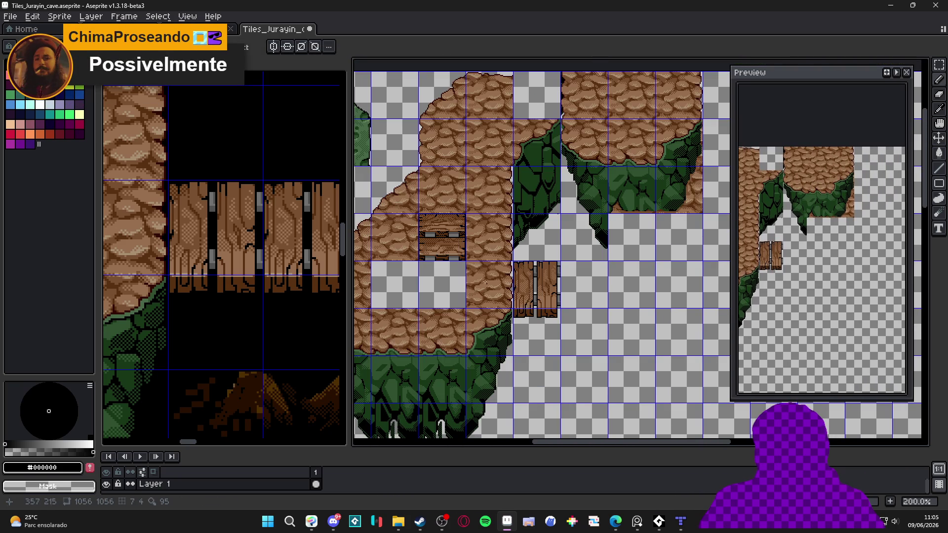
{"action": "scroll", "coordinate": [465, 262], "scroll_direction": "up", "scroll_amount": 1}
{"action": "left_click", "coordinate": [455, 239]}
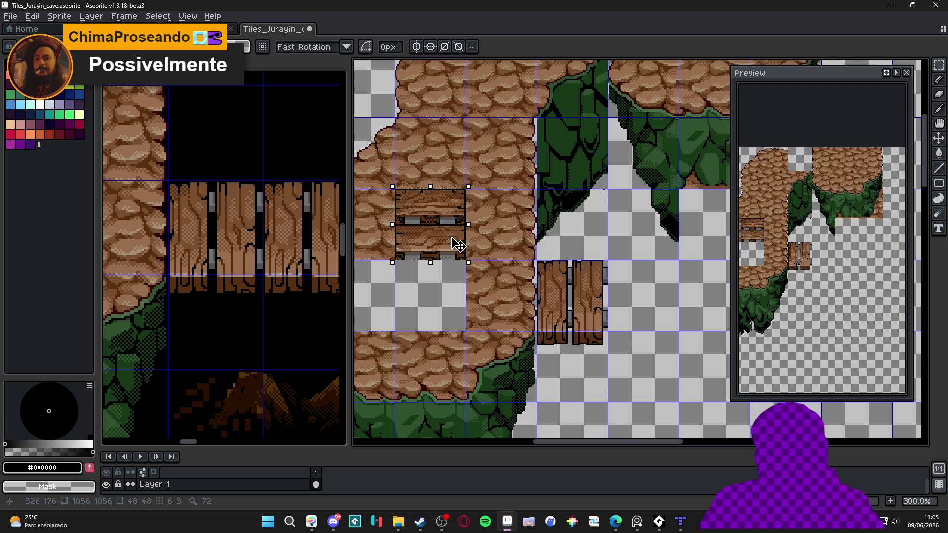
{"action": "key", "text": "Right"}
{"action": "key", "text": "Right"}
{"action": "key", "text": "Right"}
{"action": "key", "text": "Down"}
{"action": "key", "text": "Left"}
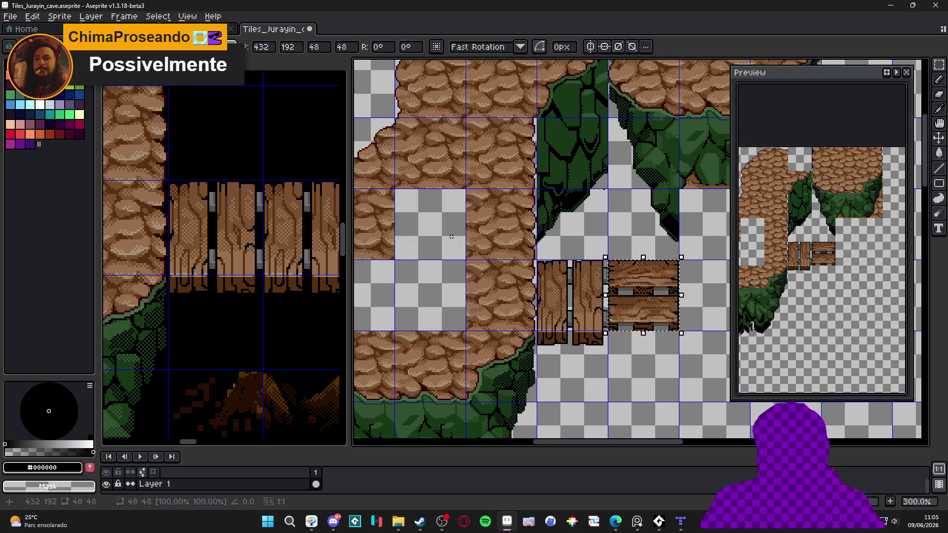
{"action": "key", "text": "ctrl+d"}
Step: Activate the Cave To Jurayn_ref map and pan it to another area
{"action": "scroll", "coordinate": [516, 271], "scroll_direction": "down", "scroll_amount": 2}
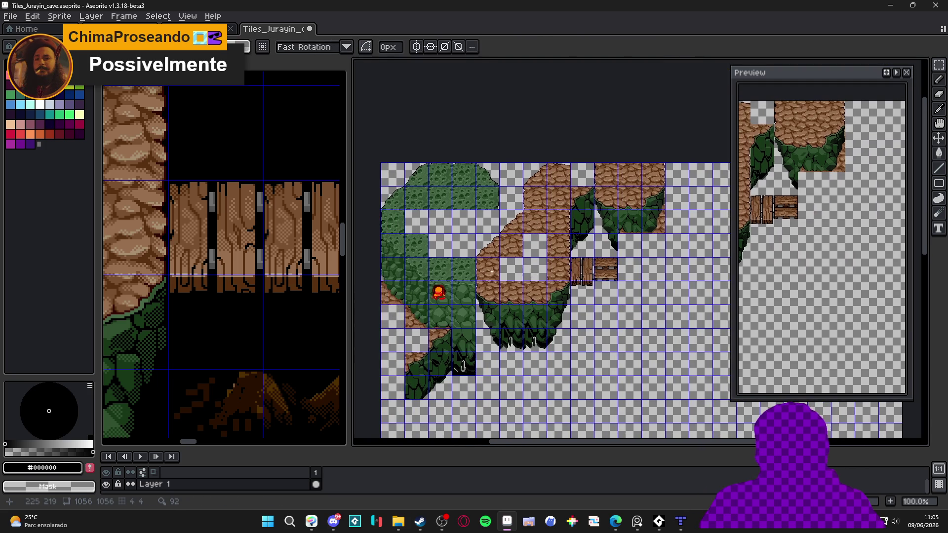
{"action": "scroll", "coordinate": [222, 276], "scroll_direction": "down", "scroll_amount": 4}
{"action": "left_click", "coordinate": [237, 275]}
{"action": "mouse_move", "coordinate": [207, 293]}
{"action": "left_mouse_down"}
{"action": "mouse_move", "coordinate": [219, 264]}
{"action": "mouse_move", "coordinate": [207, 120]}
{"action": "mouse_move", "coordinate": [269, 197]}
{"action": "mouse_move", "coordinate": [239, 205]}
{"action": "mouse_move", "coordinate": [237, 217]}
{"action": "mouse_move", "coordinate": [294, 262]}
{"action": "mouse_move", "coordinate": [247, 240]}
{"action": "mouse_move", "coordinate": [185, 247]}
{"action": "mouse_move", "coordinate": [210, 256]}
{"action": "left_mouse_up"}
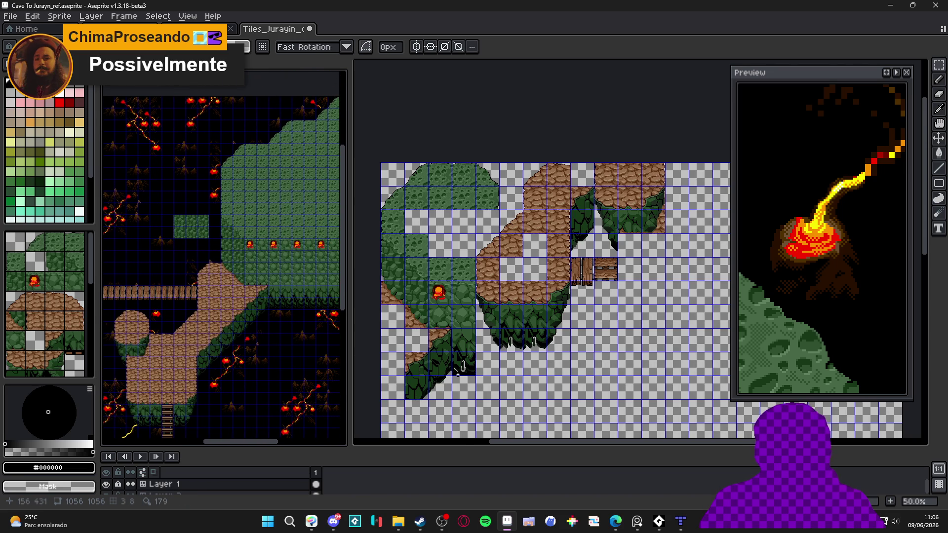
{"action": "scroll", "coordinate": [493, 384], "scroll_direction": "up", "scroll_amount": 4}
{"action": "scroll", "coordinate": [493, 384], "scroll_direction": "down", "scroll_amount": 2}
{"action": "scroll", "coordinate": [287, 300], "scroll_direction": "up", "scroll_amount": 5}
{"action": "left_click_drag", "start_coordinate": [287, 300], "coordinate": [184, 304]}
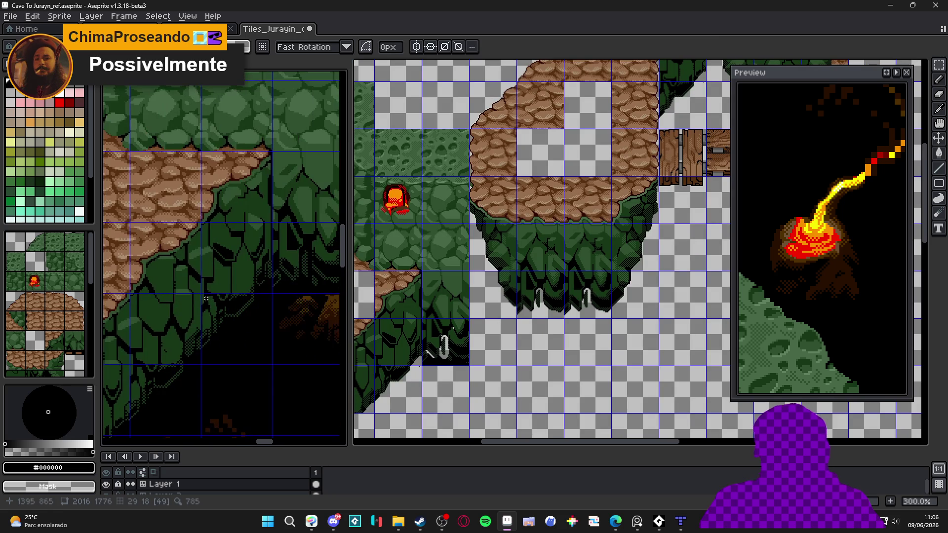
{"action": "scroll", "coordinate": [265, 290], "scroll_direction": "down", "scroll_amount": 2}
{"action": "left_click_drag", "start_coordinate": [260, 297], "coordinate": [219, 328]}
{"action": "scroll", "coordinate": [219, 329], "scroll_direction": "down", "scroll_amount": 1}
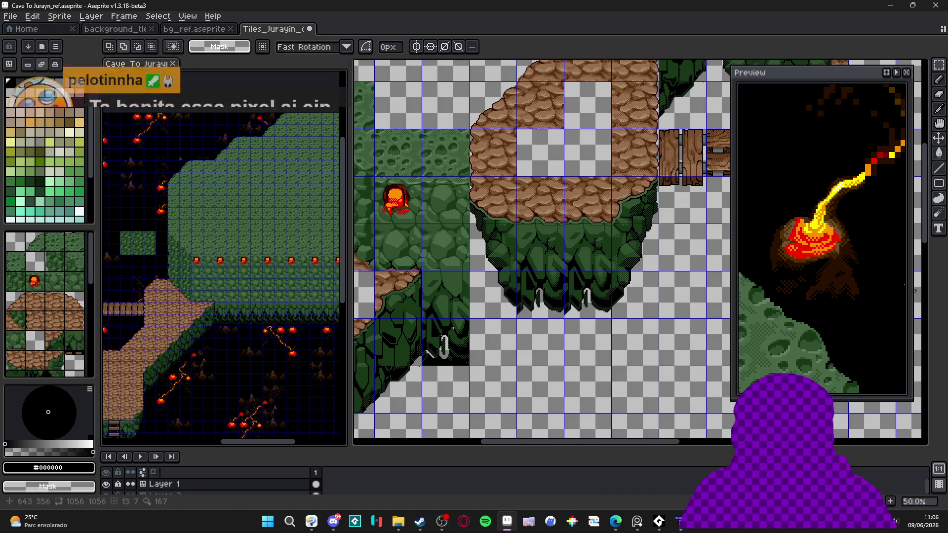
{"action": "scroll", "coordinate": [455, 274], "scroll_direction": "down", "scroll_amount": 1}
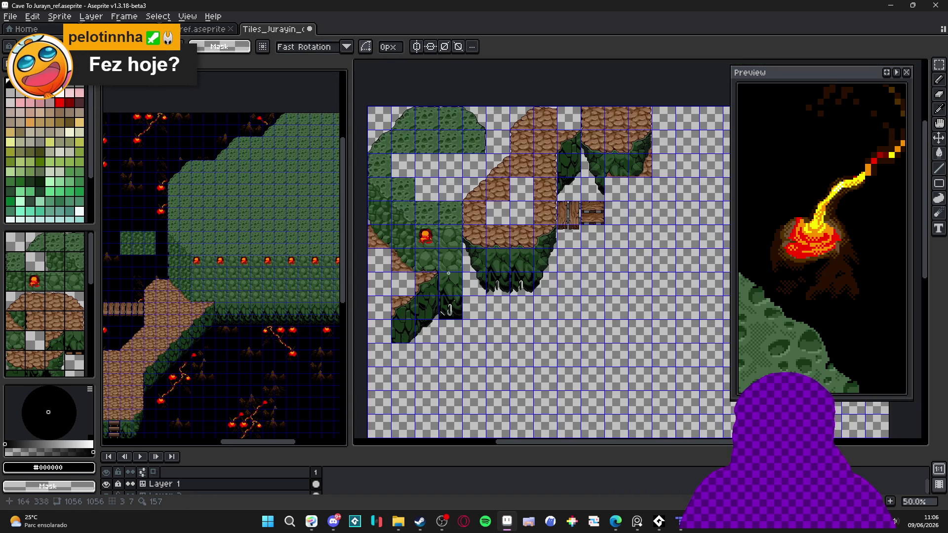
{"action": "scroll", "coordinate": [451, 274], "scroll_direction": "up", "scroll_amount": 1}
{"action": "scroll", "coordinate": [252, 311], "scroll_direction": "down", "scroll_amount": 1}
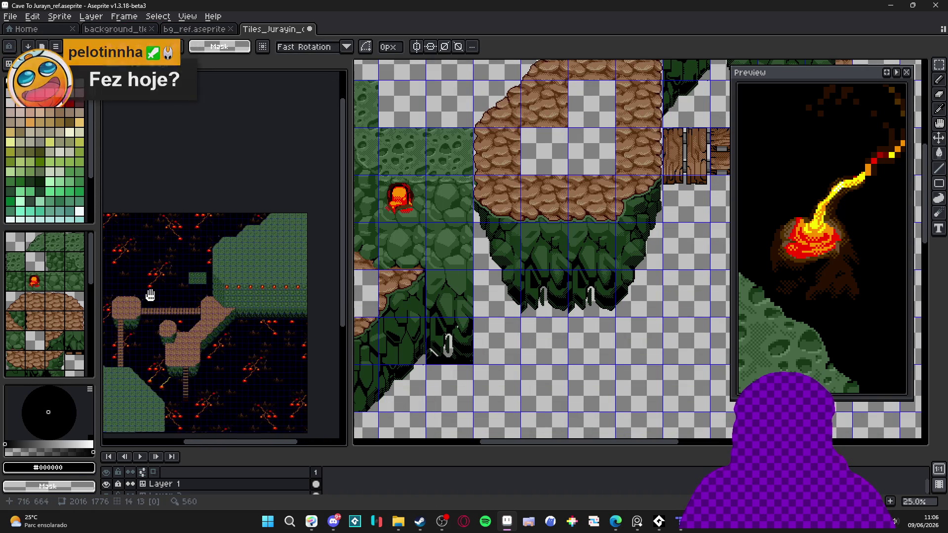
{"action": "scroll", "coordinate": [218, 284], "scroll_direction": "down", "scroll_amount": 1}
{"action": "scroll", "coordinate": [219, 284], "scroll_direction": "up", "scroll_amount": 2}
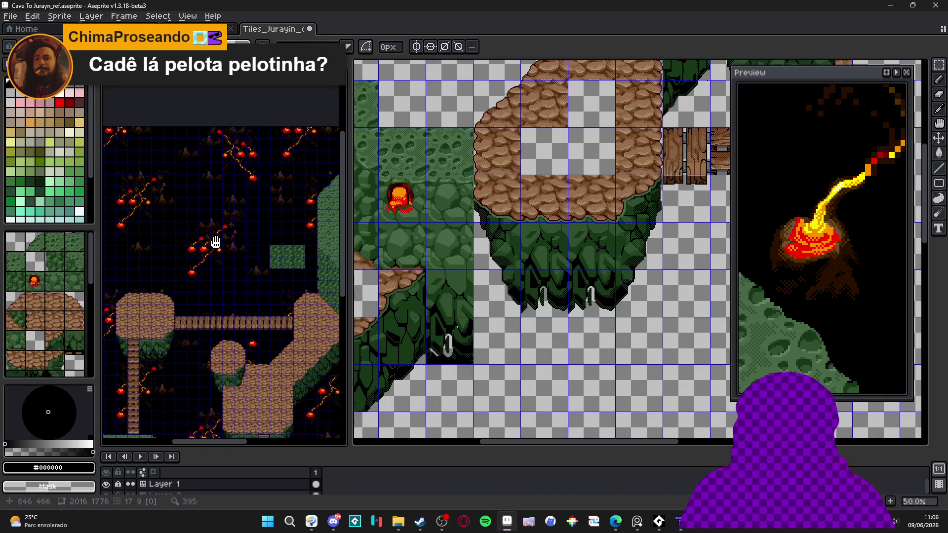
{"action": "scroll", "coordinate": [222, 247], "scroll_direction": "down", "scroll_amount": 5}
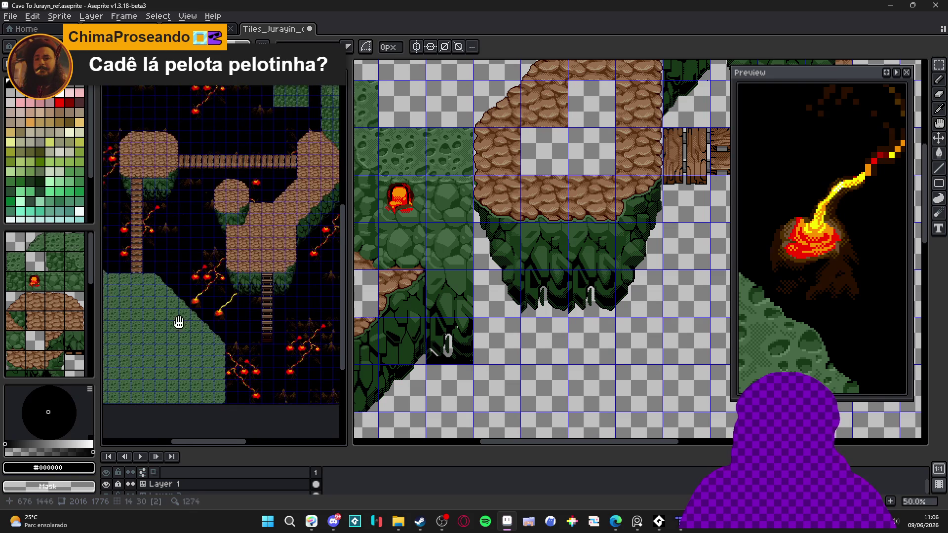
{"action": "scroll", "coordinate": [253, 292], "scroll_direction": "up", "scroll_amount": 2}
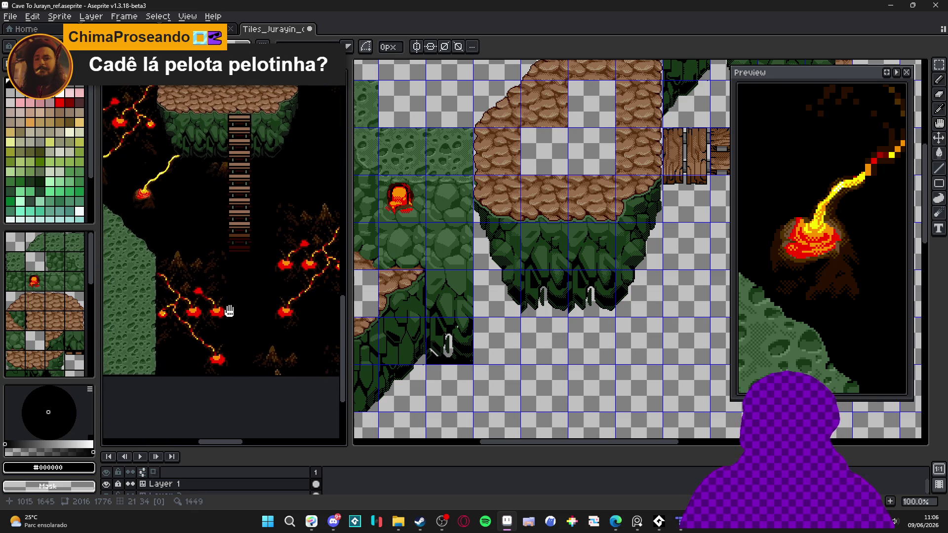
{"action": "left_click_drag", "start_coordinate": [200, 378], "coordinate": [249, 334]}
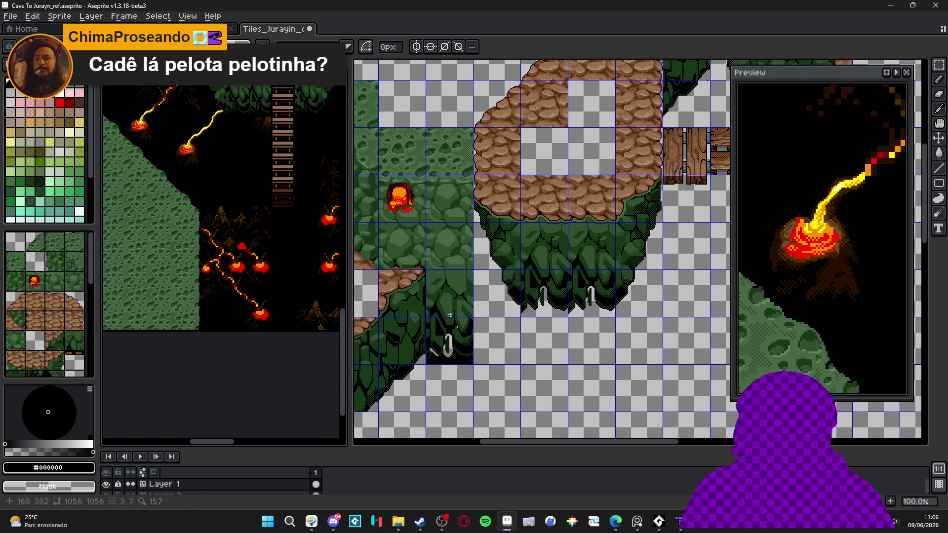
{"action": "scroll", "coordinate": [451, 315], "scroll_direction": "down", "scroll_amount": 2}
{"action": "scroll", "coordinate": [460, 236], "scroll_direction": "up", "scroll_amount": 2}
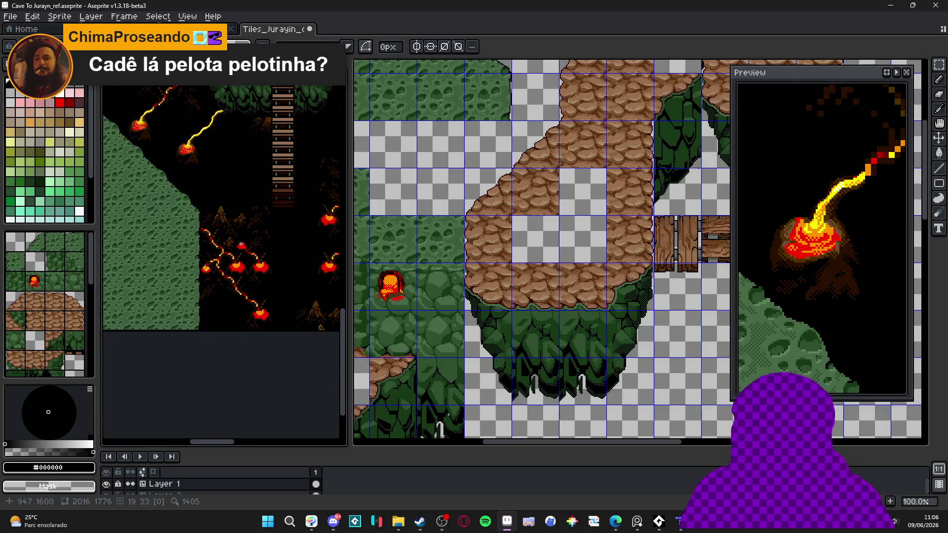
{"action": "scroll", "coordinate": [241, 244], "scroll_direction": "down", "scroll_amount": 2}
{"action": "left_click_drag", "start_coordinate": [249, 181], "coordinate": [236, 215]}
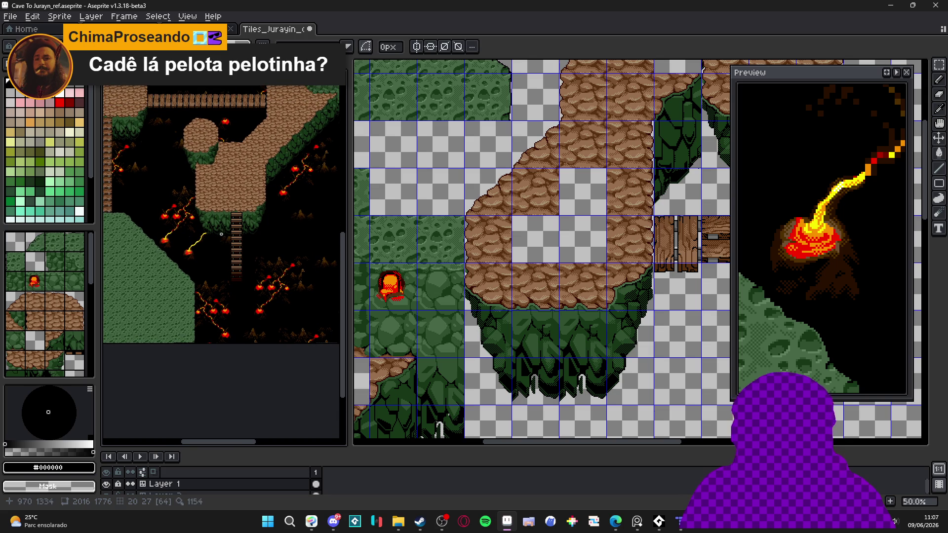
{"action": "key", "text": "minus"}
{"action": "mouse_move", "coordinate": [221, 200]}
{"action": "left_mouse_down"}
{"action": "mouse_move", "coordinate": [257, 208]}
{"action": "mouse_move", "coordinate": [221, 287]}
{"action": "left_mouse_up"}
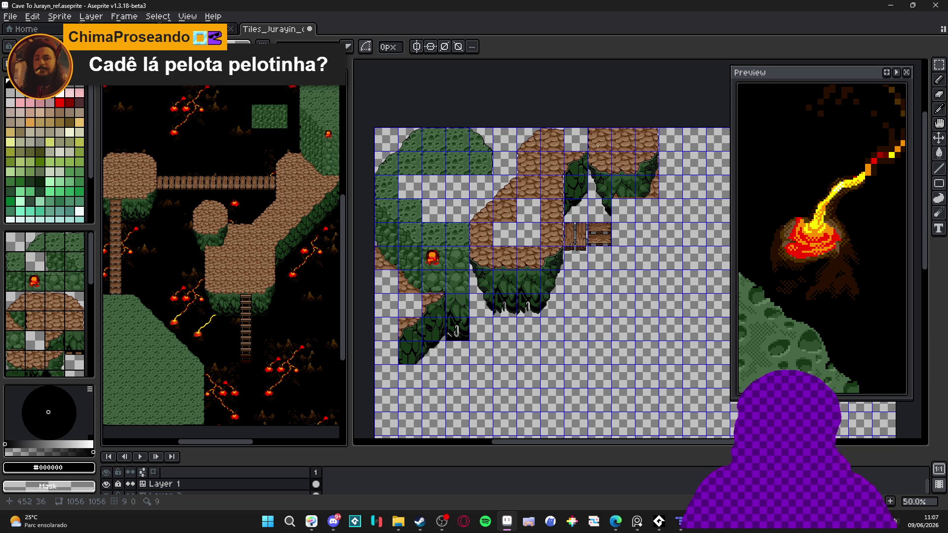
{"action": "key", "text": "space"}
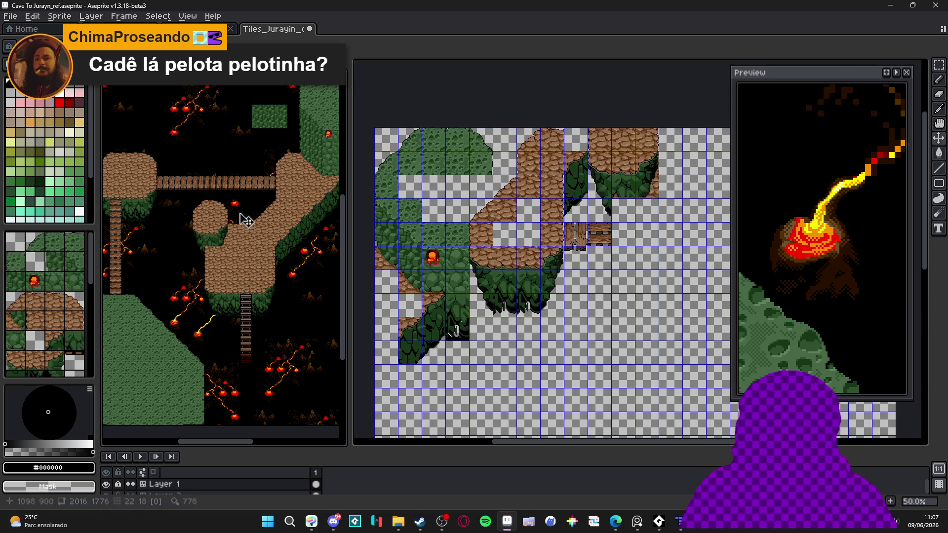
{"action": "scroll", "coordinate": [285, 213], "scroll_direction": "up", "scroll_amount": 5}
{"action": "left_click", "coordinate": [201, 189]}
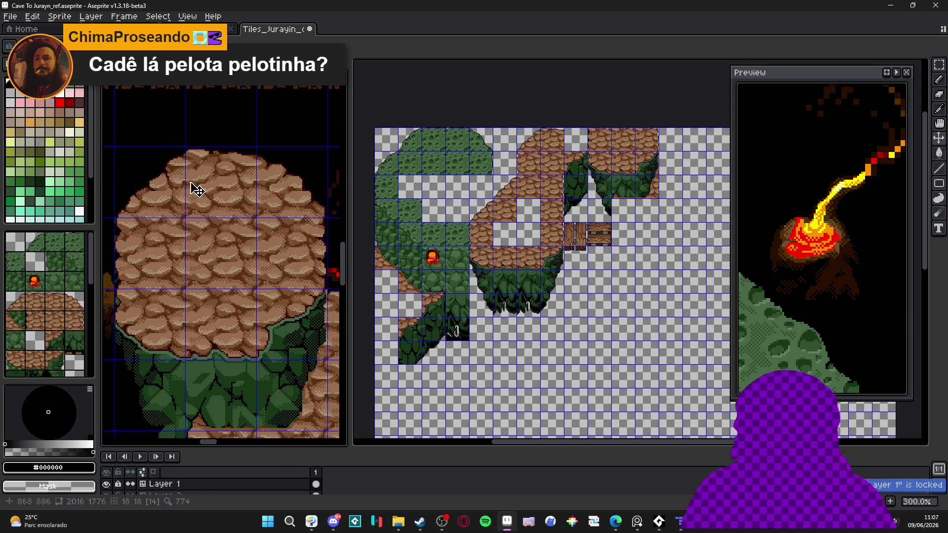
Step: Select the round cobblestone island in the reference and delete the top-right cliff tile
{"action": "mouse_move", "coordinate": [119, 150]}
{"action": "left_mouse_down"}
{"action": "mouse_move", "coordinate": [247, 424]}
{"action": "mouse_move", "coordinate": [301, 382]}
{"action": "left_mouse_up"}
{"action": "scroll", "coordinate": [215, 364], "scroll_direction": "down", "scroll_amount": 3}
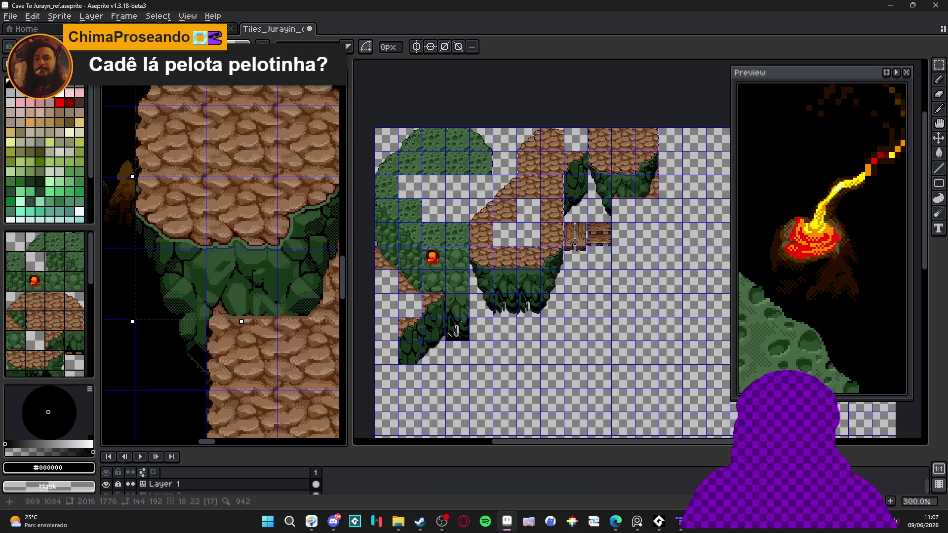
{"action": "left_click_drag", "start_coordinate": [605, 139], "coordinate": [561, 180]}
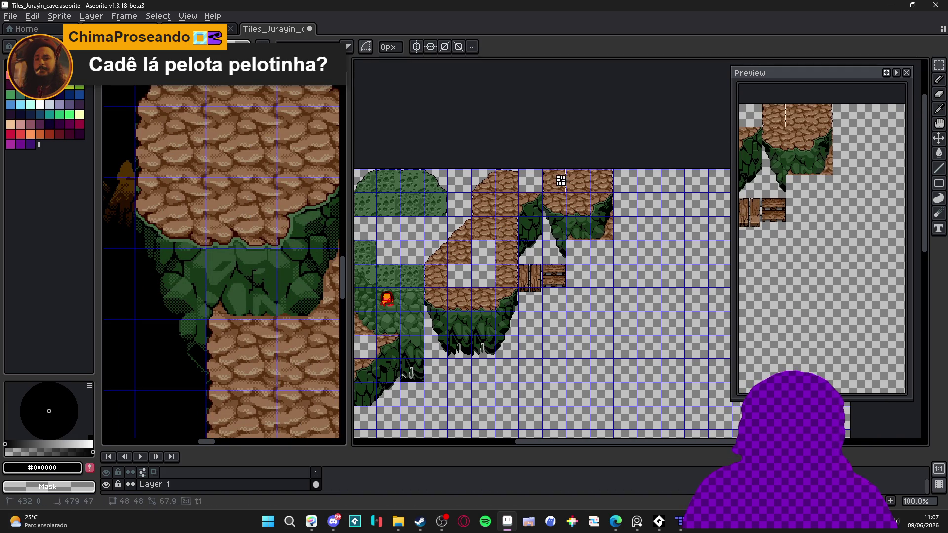
{"action": "key", "text": "Delete"}
Step: Move the plank tile two cells down and one cell left
{"action": "scroll", "coordinate": [554, 273], "scroll_direction": "up", "scroll_amount": 1}
{"action": "mouse_move", "coordinate": [557, 280]}
{"action": "left_mouse_down"}
{"action": "mouse_move", "coordinate": [558, 375]}
{"action": "mouse_move", "coordinate": [511, 375]}
{"action": "left_mouse_up"}
{"action": "left_click_drag", "start_coordinate": [562, 244], "coordinate": [533, 247]}
Step: Paste the cobblestone island into the top-right grid spot and save Tiles_Jurayin_cave.aseprite
{"action": "key", "text": "ctrl+v"}
{"action": "scroll", "coordinate": [563, 230], "scroll_direction": "down", "scroll_amount": 1}
{"action": "scroll", "coordinate": [603, 242], "scroll_direction": "up", "scroll_amount": 3}
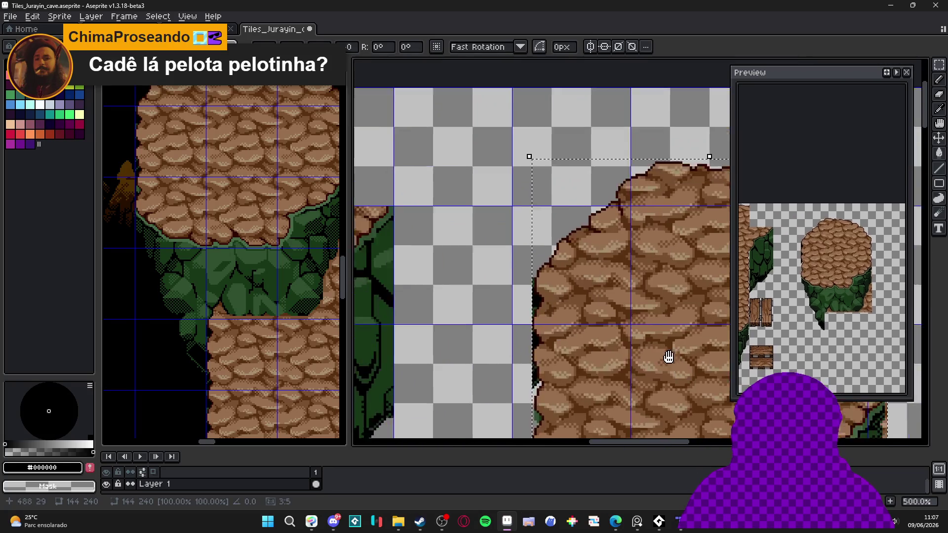
{"action": "mouse_move", "coordinate": [668, 356]}
{"action": "left_mouse_down"}
{"action": "mouse_move", "coordinate": [571, 328]}
{"action": "mouse_move", "coordinate": [523, 291]}
{"action": "left_mouse_up"}
{"action": "scroll", "coordinate": [523, 288], "scroll_direction": "up", "scroll_amount": 1}
{"action": "scroll", "coordinate": [523, 290], "scroll_direction": "down", "scroll_amount": 5}
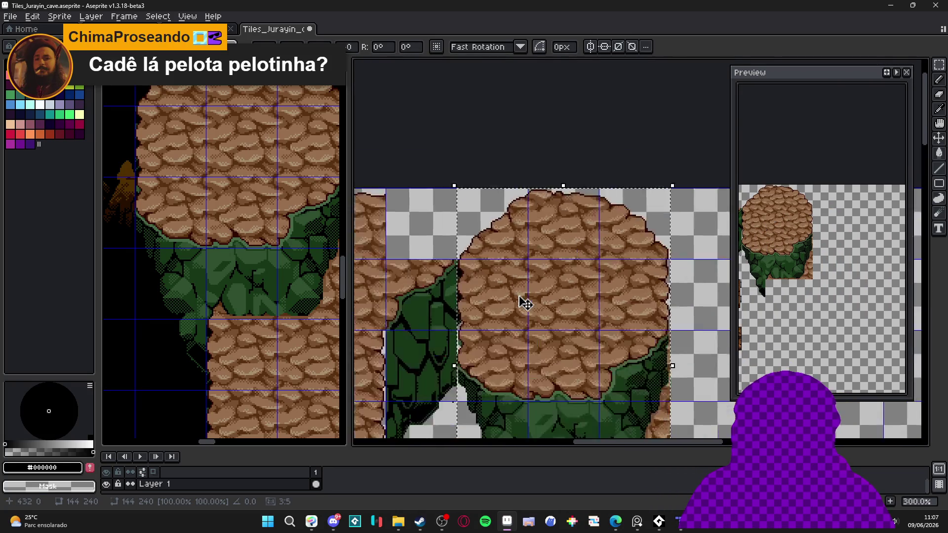
{"action": "key", "text": "Return"}
{"action": "scroll", "coordinate": [528, 307], "scroll_direction": "down", "scroll_amount": 3}
{"action": "scroll", "coordinate": [553, 301], "scroll_direction": "left", "scroll_amount": 3}
{"action": "key", "text": "ctrl+s"}
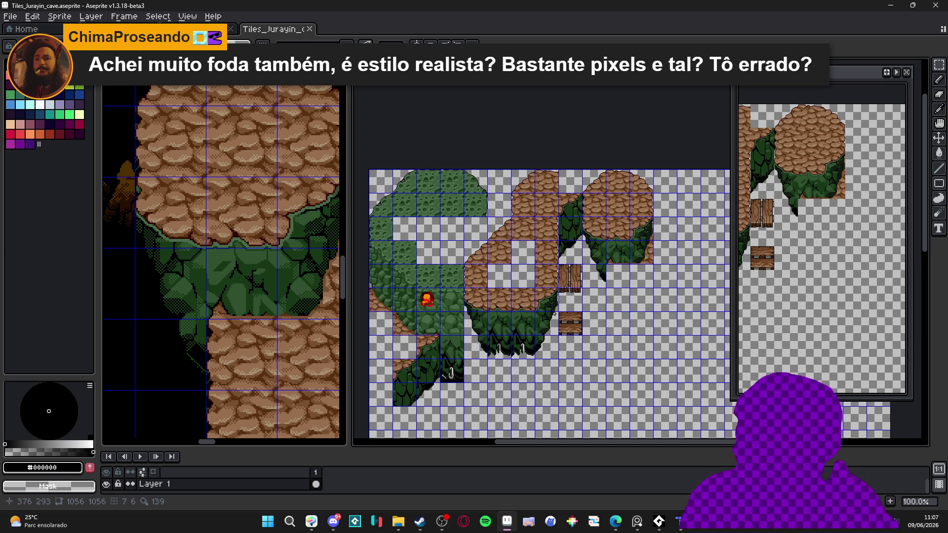
Step: Zoom over the updated tile sheet to review it, then activate the Cave To Jurayn_ref map
{"action": "key", "text": "XF86AudioLowerVolume"}
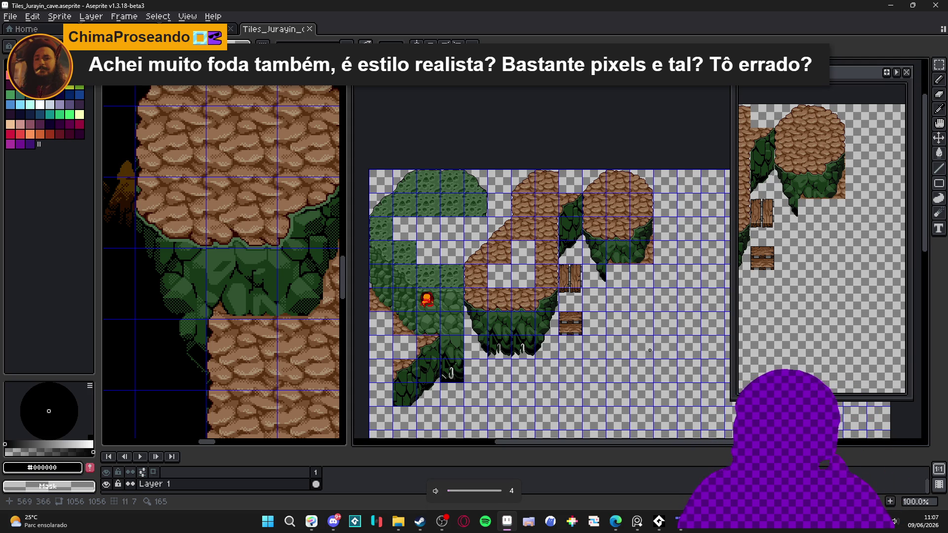
{"action": "scroll", "coordinate": [535, 306], "scroll_direction": "down", "scroll_amount": 2}
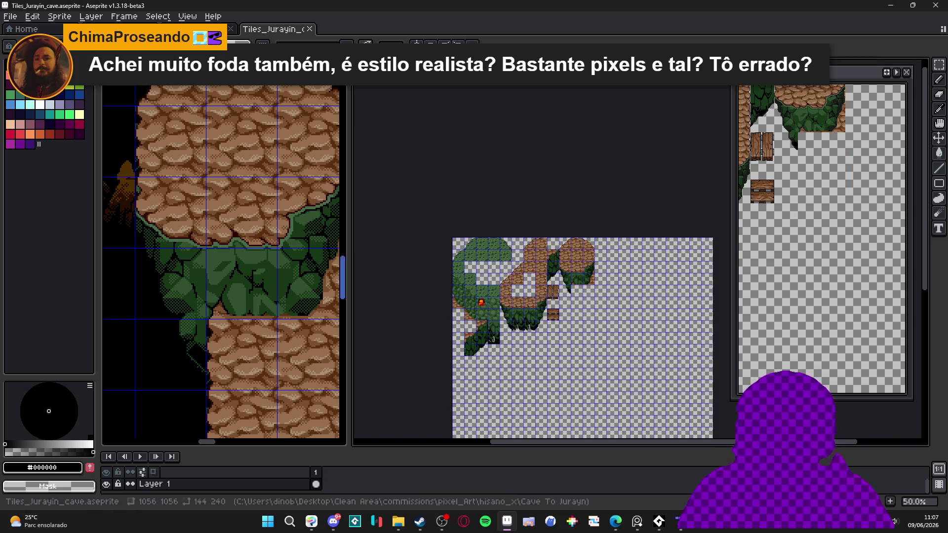
{"action": "scroll", "coordinate": [510, 289], "scroll_direction": "up", "scroll_amount": 4}
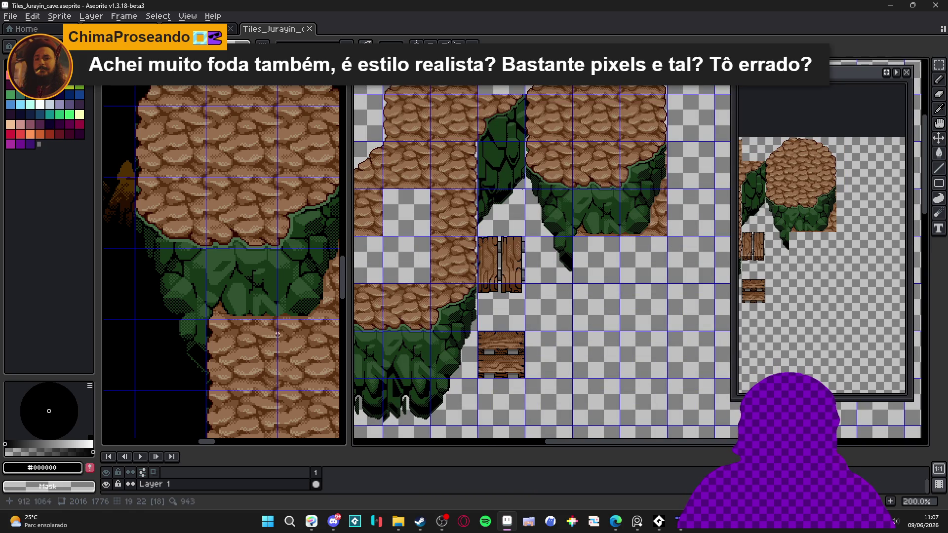
{"action": "scroll", "coordinate": [535, 265], "scroll_direction": "down", "scroll_amount": 2}
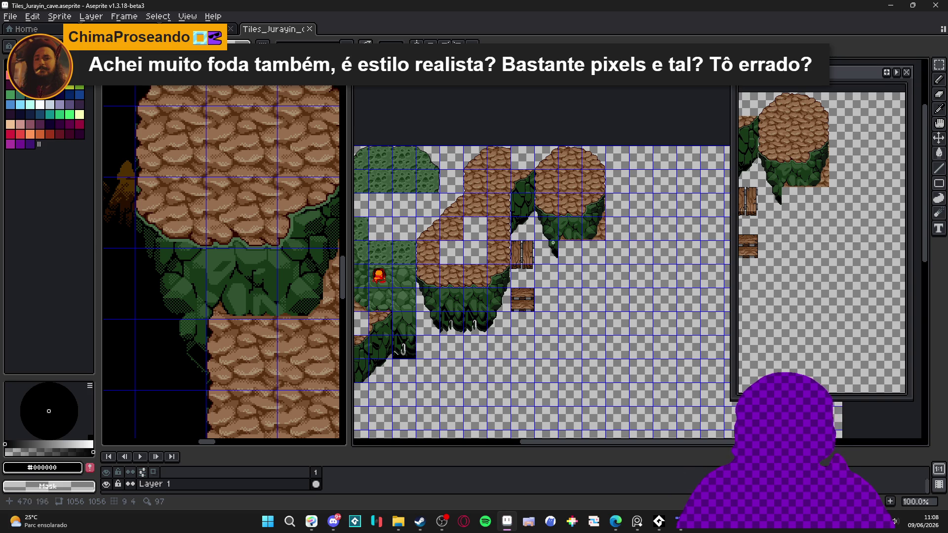
{"action": "scroll", "coordinate": [553, 243], "scroll_direction": "down", "scroll_amount": 2}
{"action": "scroll", "coordinate": [276, 96], "scroll_direction": "down", "scroll_amount": 4}
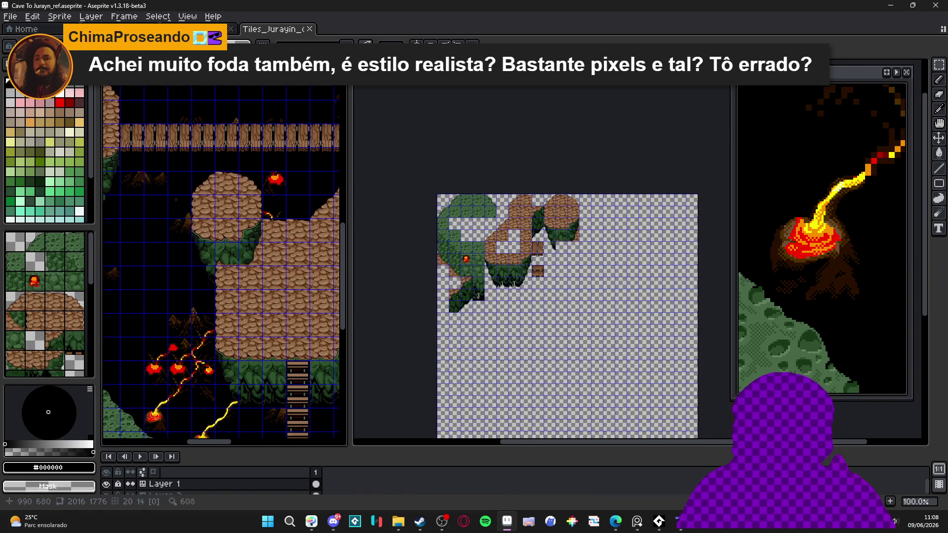
Step: Arrange the editors so the background_tiles lava tileset shows enlarged beside the cave sheet
{"action": "left_click", "coordinate": [380, 74]}
{"action": "key", "text": "ctrl+Tab"}
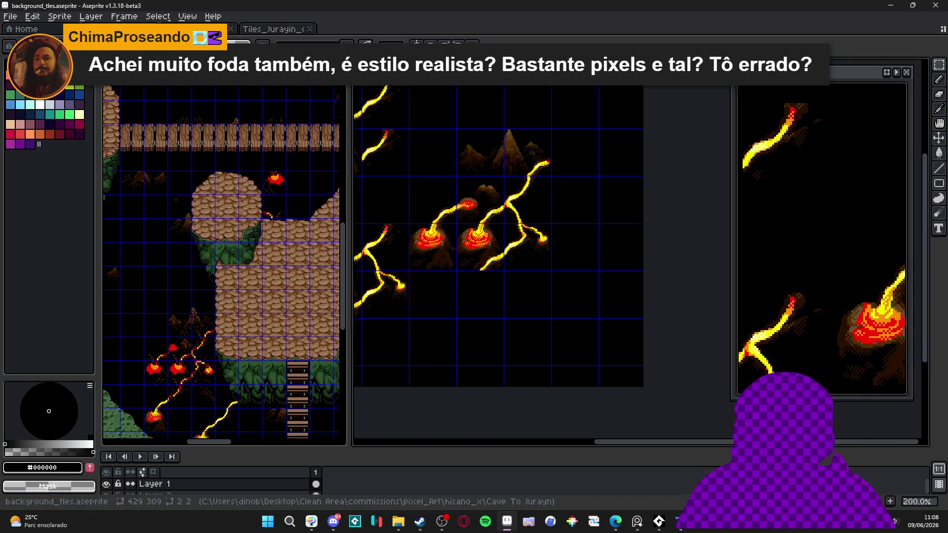
{"action": "scroll", "coordinate": [377, 255], "scroll_direction": "up", "scroll_amount": 3}
{"action": "mouse_move", "coordinate": [349, 257]}
{"action": "left_mouse_down"}
{"action": "mouse_move", "coordinate": [239, 250]}
{"action": "mouse_move", "coordinate": [295, 252]}
{"action": "left_mouse_up"}
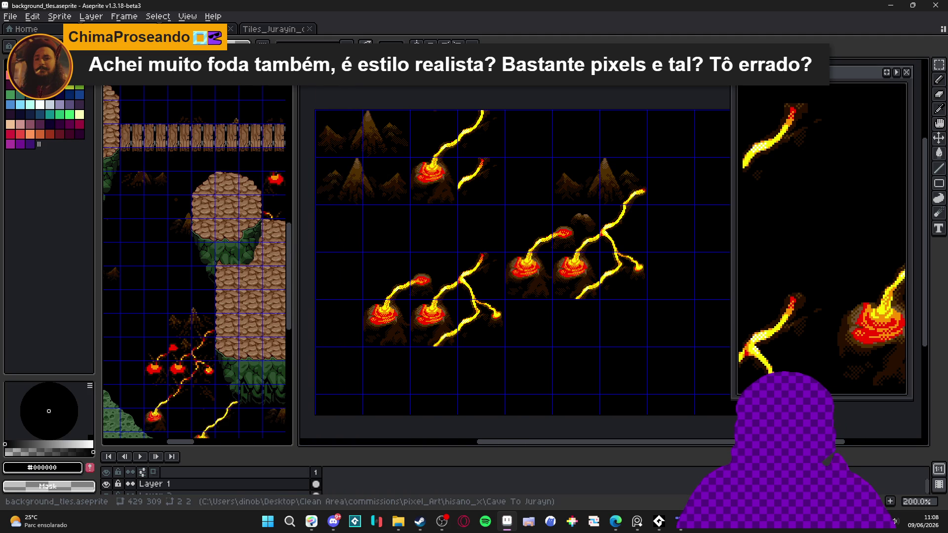
{"action": "key", "text": "ctrl+w"}
{"action": "key", "text": "ctrl+Tab"}
{"action": "scroll", "coordinate": [250, 222], "scroll_direction": "up", "scroll_amount": 3}
{"action": "key", "text": "ctrl+Tab"}
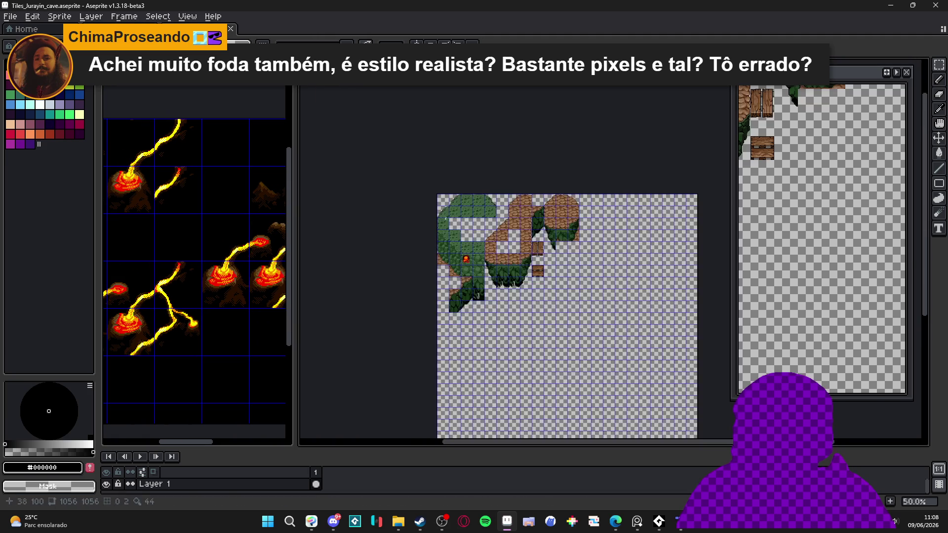
{"action": "left_click_drag", "start_coordinate": [174, 252], "coordinate": [207, 257]}
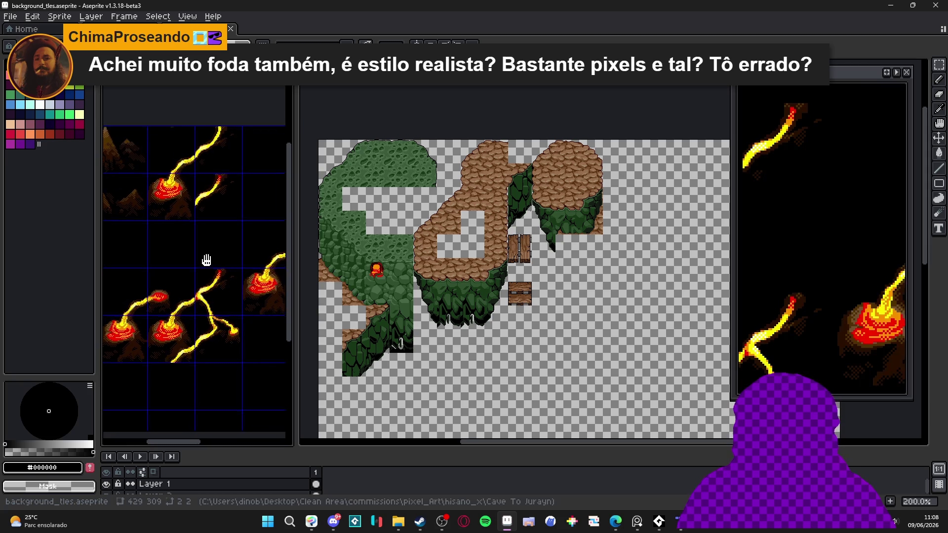
{"action": "scroll", "coordinate": [208, 257], "scroll_direction": "up", "scroll_amount": 3}
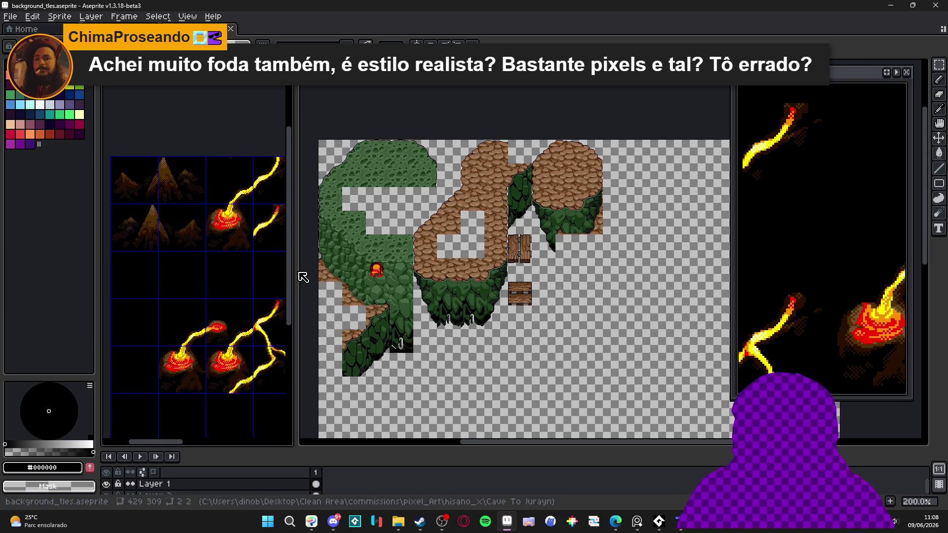
{"action": "mouse_move", "coordinate": [301, 271]}
{"action": "left_mouse_down"}
{"action": "mouse_move", "coordinate": [357, 275]}
{"action": "mouse_move", "coordinate": [348, 279]}
{"action": "left_mouse_up"}
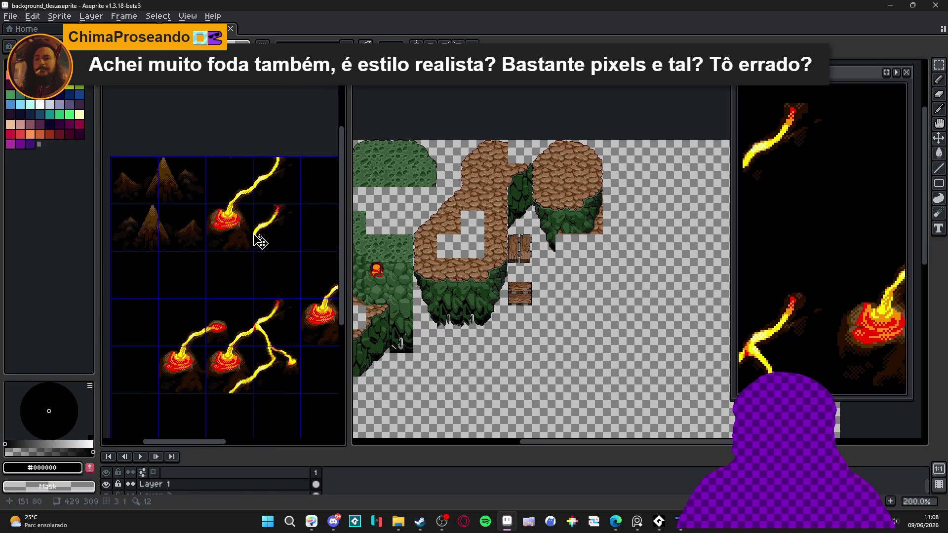
Step: Copy the top-left 4x2 black block on Layer 2 and paste it into Tiles_Jurayin_cave
{"action": "left_click", "coordinate": [233, 240]}
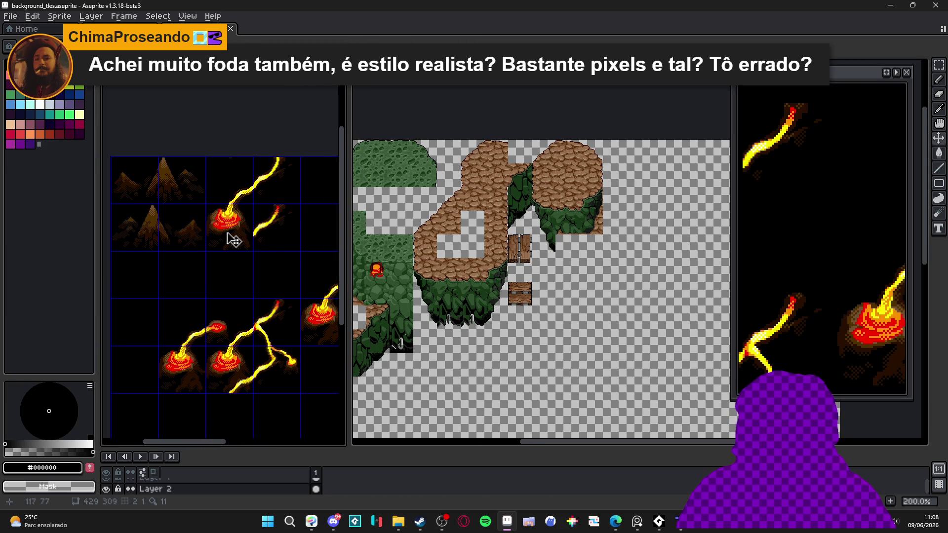
{"action": "key", "text": "m"}
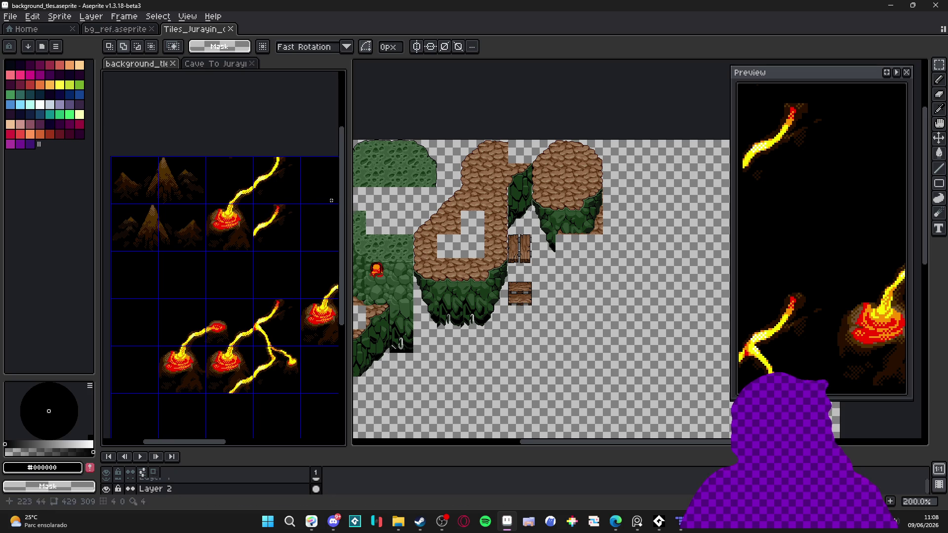
{"action": "left_click_drag", "start_coordinate": [131, 184], "coordinate": [272, 231]}
{"action": "left_click", "coordinate": [271, 231]}
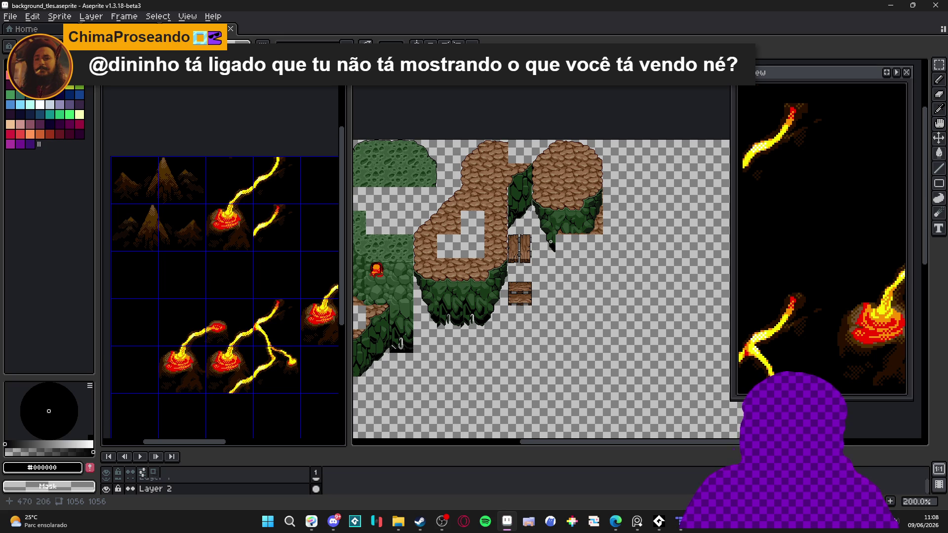
{"action": "key", "text": "ctrl+Tab"}
{"action": "scroll", "coordinate": [529, 219], "scroll_direction": "up", "scroll_amount": 2}
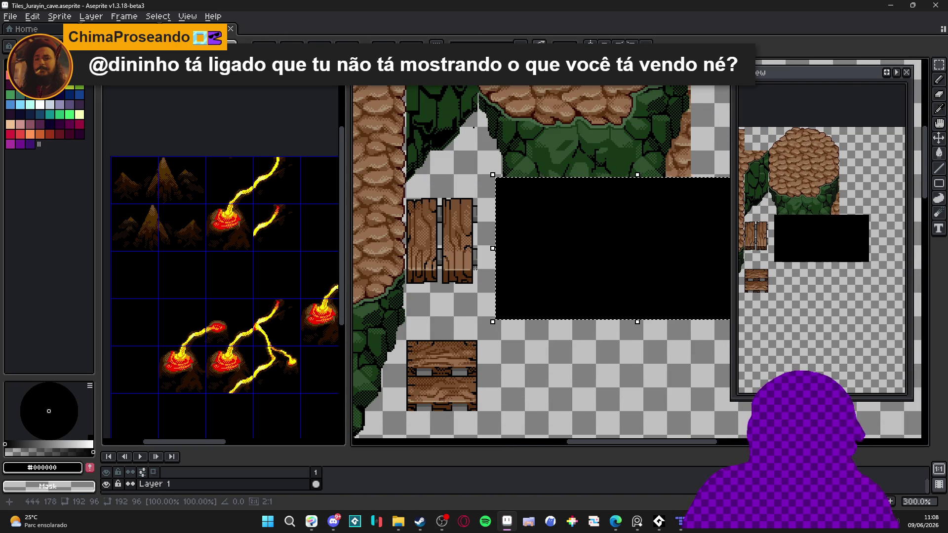
Step: In background_tles, undo the accidental artwork shift and select the mound and lava-crack tiles
{"action": "left_click", "coordinate": [237, 232]}
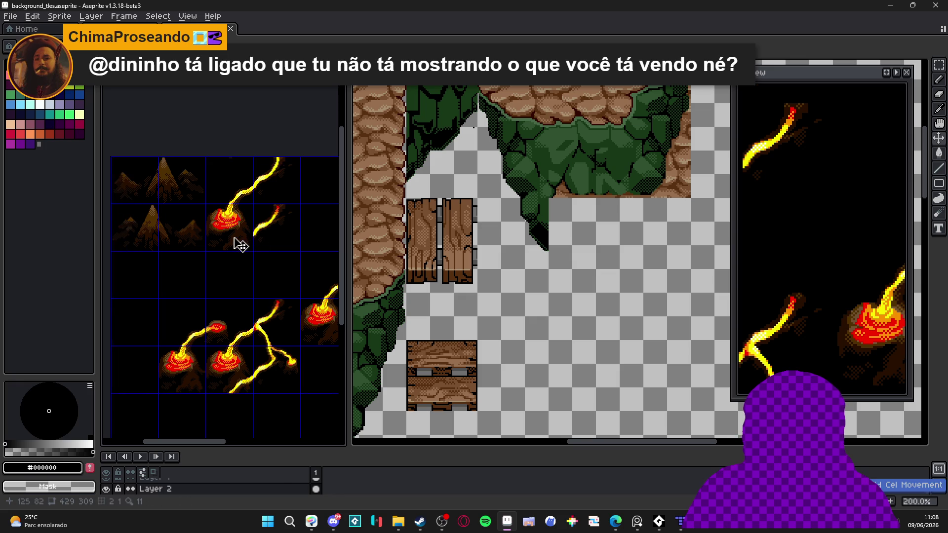
{"action": "left_click_drag", "start_coordinate": [239, 246], "coordinate": [269, 244]}
{"action": "key", "text": "ctrl+z"}
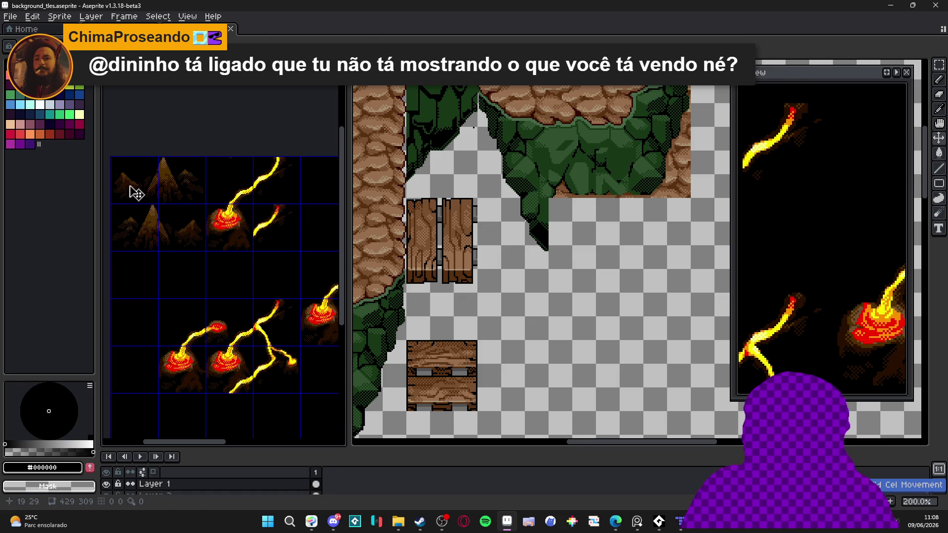
{"action": "key", "text": "m"}
{"action": "left_click_drag", "start_coordinate": [130, 185], "coordinate": [182, 200]}
Step: Paste the tiles into Tiles_Jurayin_cave right of the cobblestone island, snapped to the grid
{"action": "left_click", "coordinate": [258, 233]}
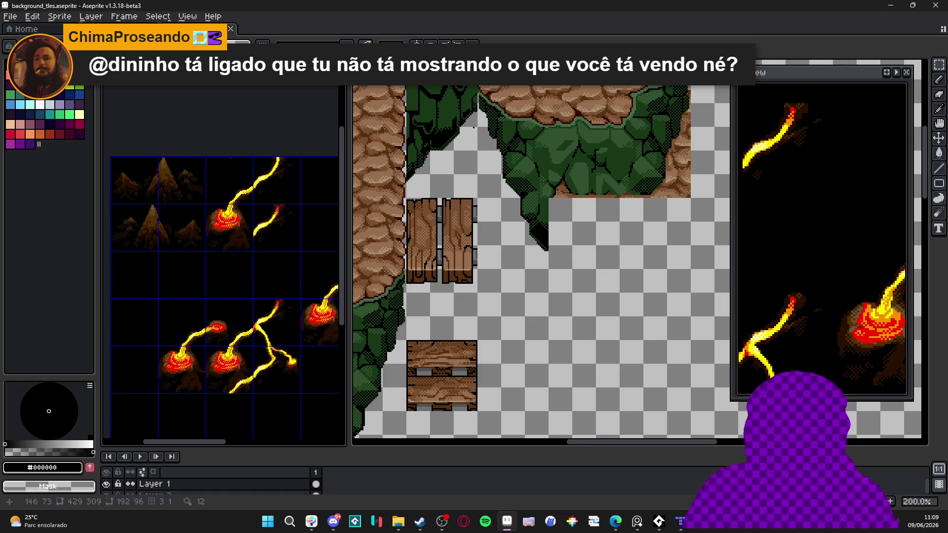
{"action": "mouse_move", "coordinate": [494, 222]}
{"action": "left_mouse_down"}
{"action": "mouse_move", "coordinate": [410, 309]}
{"action": "mouse_move", "coordinate": [499, 345]}
{"action": "mouse_move", "coordinate": [498, 234]}
{"action": "mouse_move", "coordinate": [482, 234]}
{"action": "mouse_move", "coordinate": [391, 382]}
{"action": "left_mouse_up"}
{"action": "key", "text": "v"}
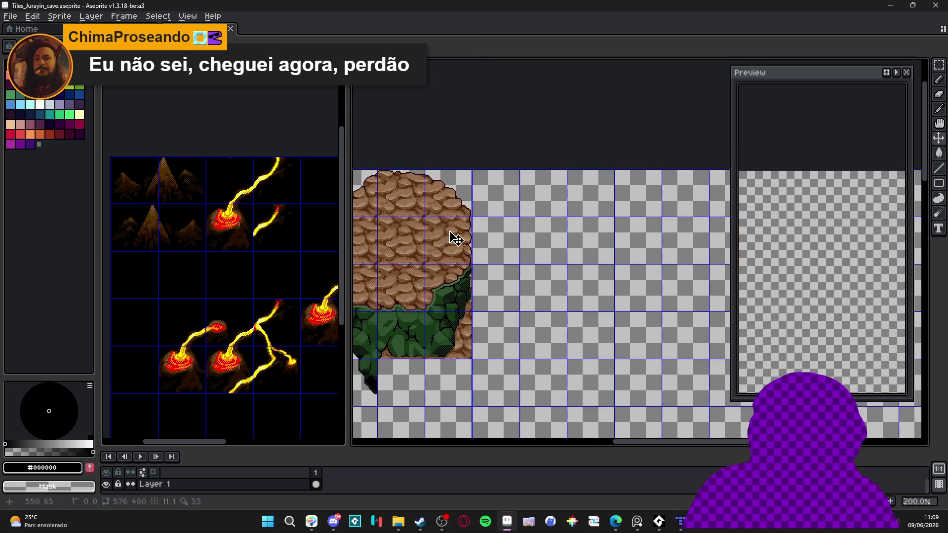
{"action": "scroll", "coordinate": [508, 196], "scroll_direction": "up", "scroll_amount": 2}
{"action": "key", "text": "ctrl+v"}
{"action": "mouse_move", "coordinate": [485, 265]}
{"action": "left_mouse_down"}
{"action": "mouse_move", "coordinate": [438, 257]}
{"action": "mouse_move", "coordinate": [450, 253]}
{"action": "left_mouse_up"}
{"action": "scroll", "coordinate": [447, 242], "scroll_direction": "up", "scroll_amount": 2}
{"action": "left_click_drag", "start_coordinate": [440, 220], "coordinate": [440, 217]}
{"action": "scroll", "coordinate": [442, 232], "scroll_direction": "down", "scroll_amount": 4}
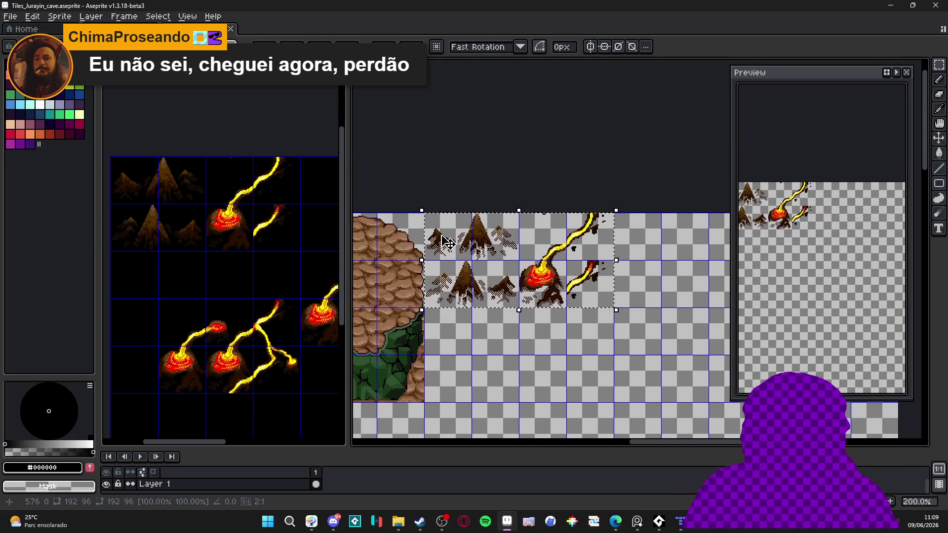
{"action": "key", "text": "Return"}
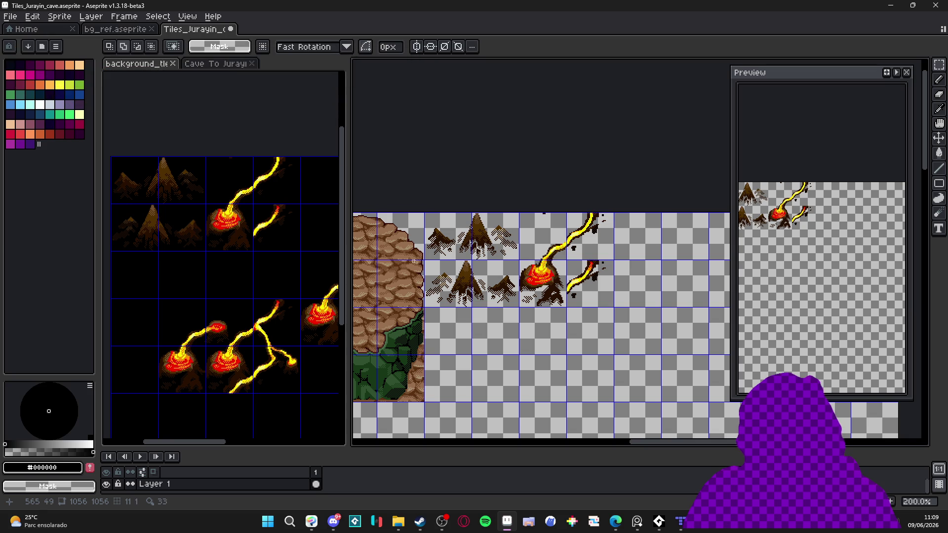
{"action": "scroll", "coordinate": [510, 242], "scroll_direction": "down", "scroll_amount": 1}
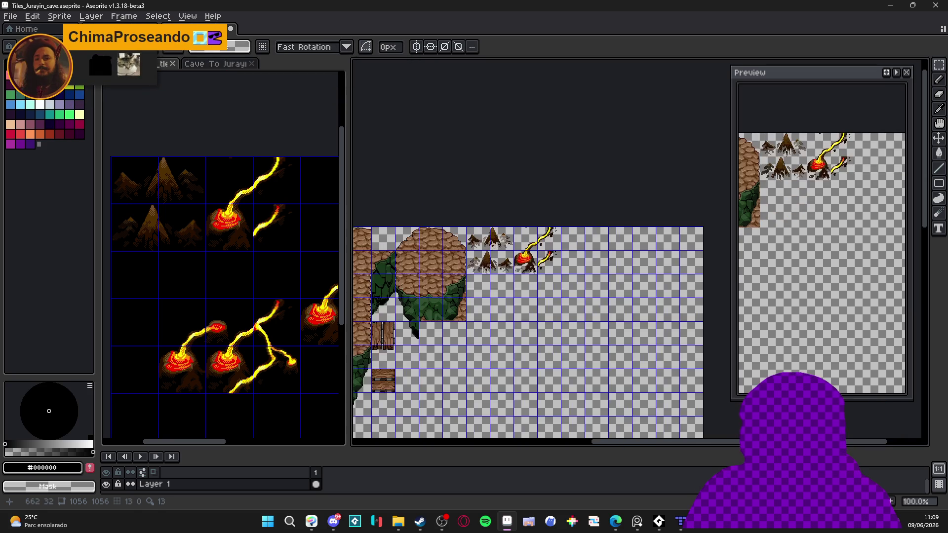
Step: In the lava tileset, select the lower group of mound and lava-crack tiles
{"action": "scroll", "coordinate": [509, 242], "scroll_direction": "up", "scroll_amount": 1}
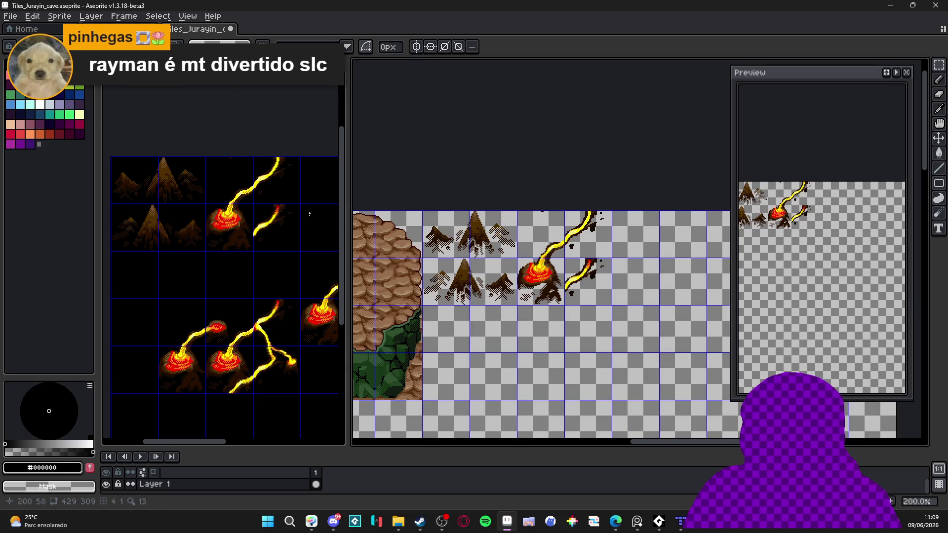
{"action": "scroll", "coordinate": [295, 215], "scroll_direction": "down", "scroll_amount": 2}
{"action": "left_click_drag", "start_coordinate": [273, 244], "coordinate": [216, 222]}
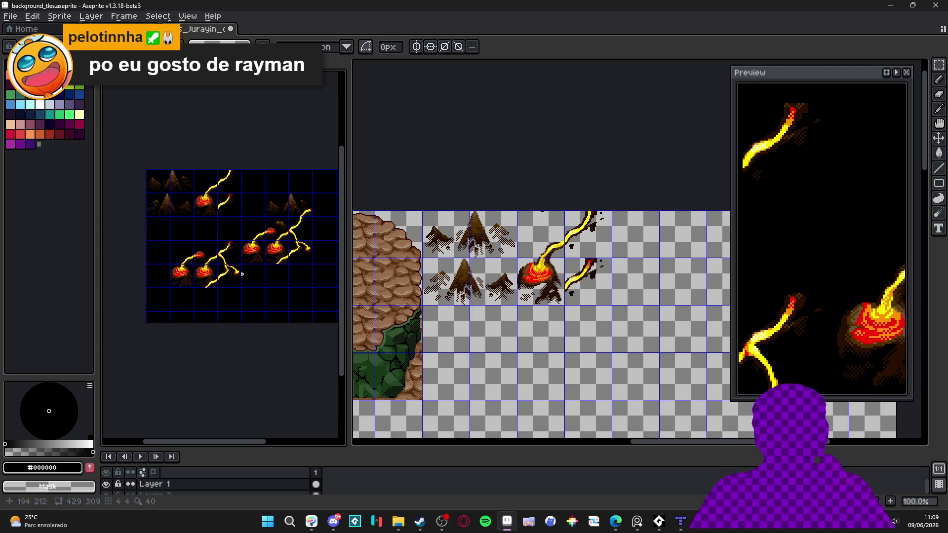
{"action": "scroll", "coordinate": [223, 258], "scroll_direction": "up", "scroll_amount": 1}
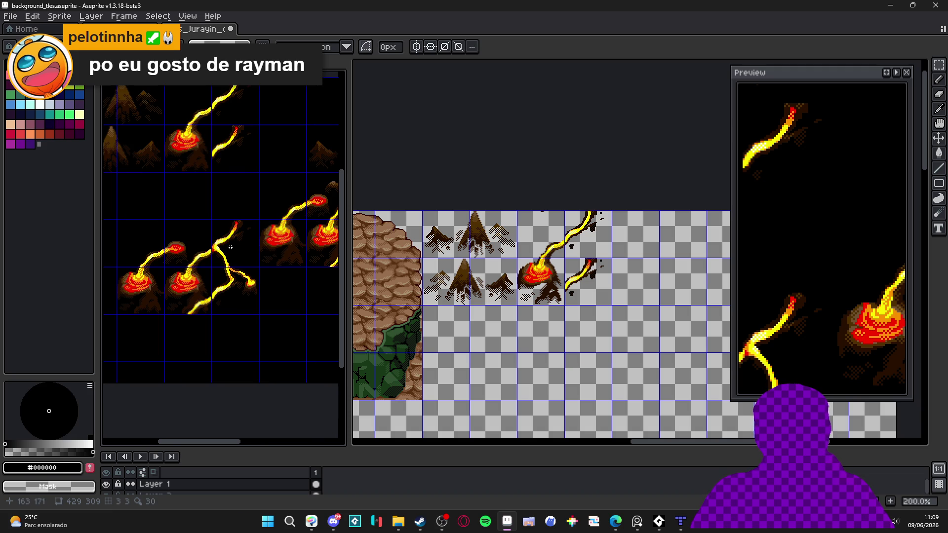
{"action": "scroll", "coordinate": [230, 253], "scroll_direction": "down", "scroll_amount": 1}
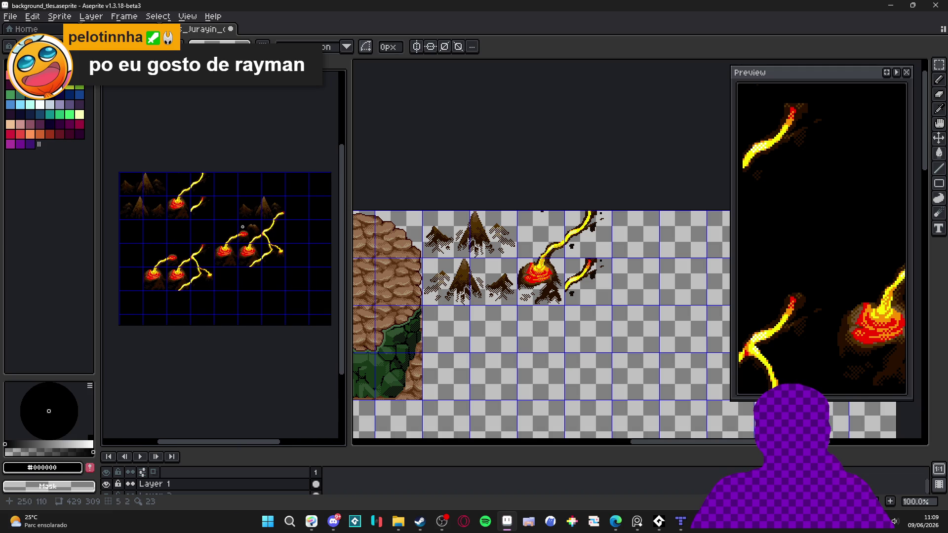
{"action": "scroll", "coordinate": [233, 249], "scroll_direction": "up", "scroll_amount": 1}
{"action": "scroll", "coordinate": [213, 189], "scroll_direction": "down", "scroll_amount": 1}
{"action": "scroll", "coordinate": [213, 189], "scroll_direction": "up", "scroll_amount": 1}
{"action": "left_click_drag", "start_coordinate": [209, 190], "coordinate": [183, 186]}
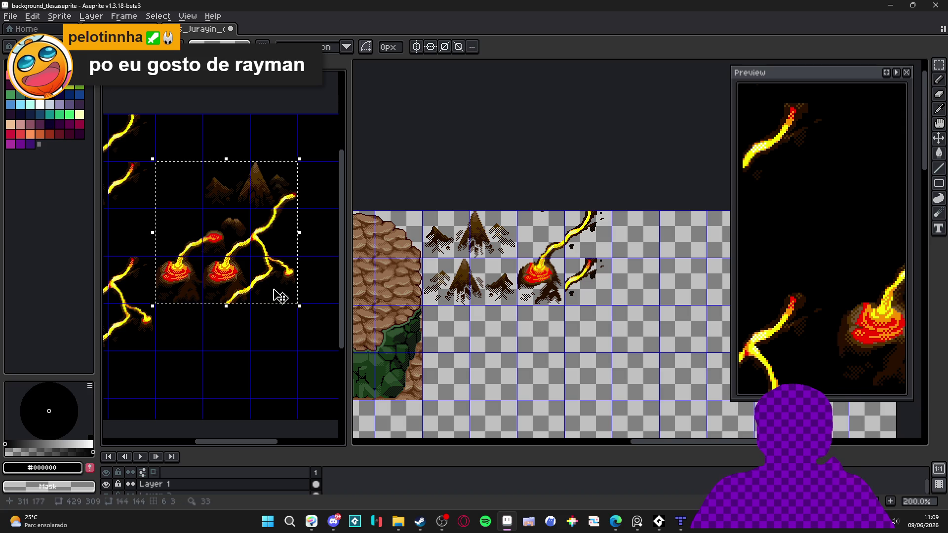
Step: Paste them into the cave sheet directly below the first mound row and commit
{"action": "left_click", "coordinate": [428, 222]}
{"action": "scroll", "coordinate": [428, 222], "scroll_direction": "up", "scroll_amount": 1}
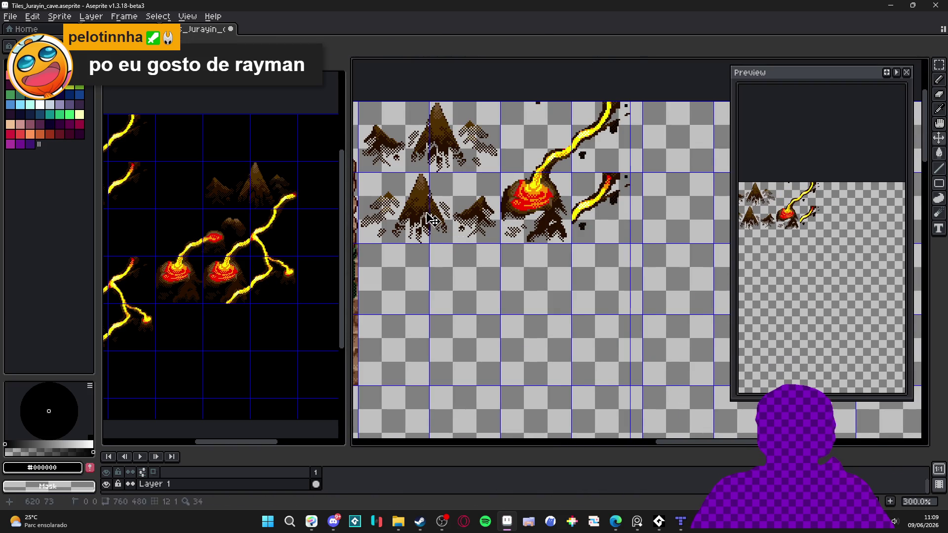
{"action": "key", "text": "ctrl+v"}
{"action": "mouse_move", "coordinate": [617, 355]}
{"action": "left_mouse_down"}
{"action": "mouse_move", "coordinate": [493, 316]}
{"action": "mouse_move", "coordinate": [559, 378]}
{"action": "mouse_move", "coordinate": [565, 365]}
{"action": "left_mouse_up"}
{"action": "scroll", "coordinate": [565, 366], "scroll_direction": "up", "scroll_amount": 3}
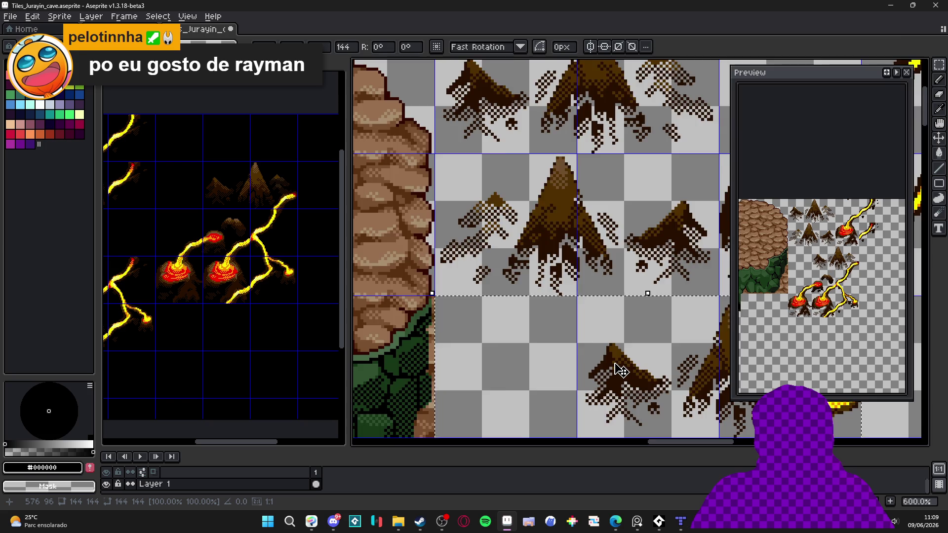
{"action": "scroll", "coordinate": [530, 272], "scroll_direction": "down", "scroll_amount": 4}
{"action": "key", "text": "Return"}
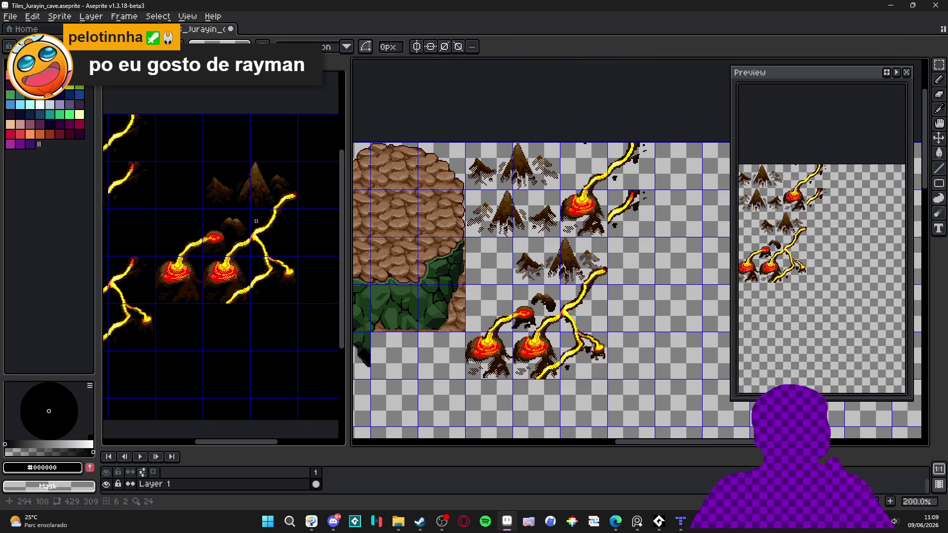
{"action": "scroll", "coordinate": [243, 274], "scroll_direction": "down", "scroll_amount": 2}
{"action": "left_click", "coordinate": [243, 274]}
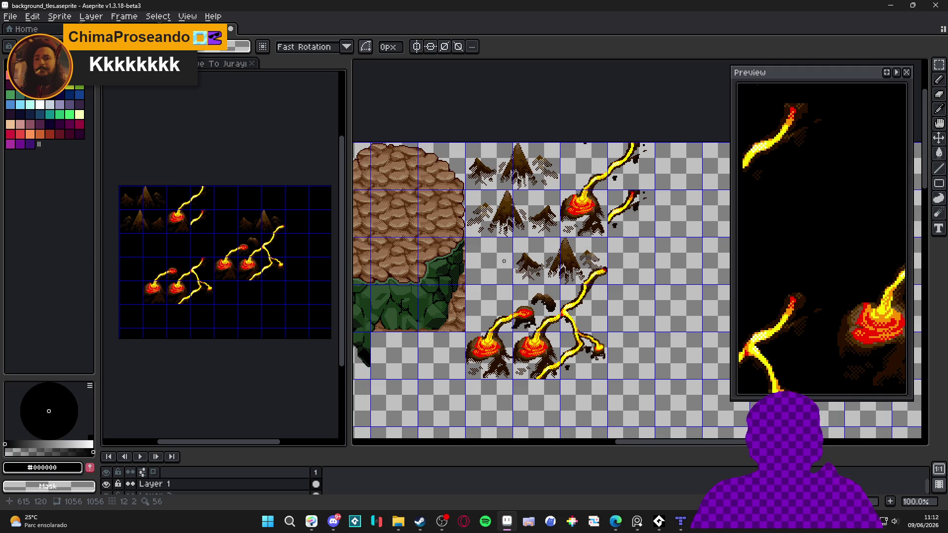
Step: Fill the background behind the cave sheet's rock-spike and lava-vent tile block with black
{"action": "key", "text": "ctrl+Tab"}
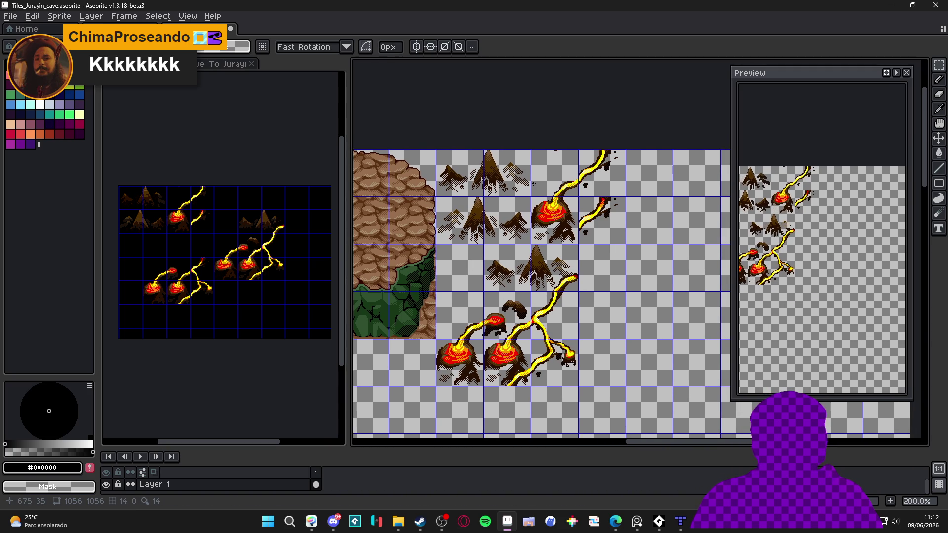
{"action": "scroll", "coordinate": [266, 215], "scroll_direction": "up", "scroll_amount": 3}
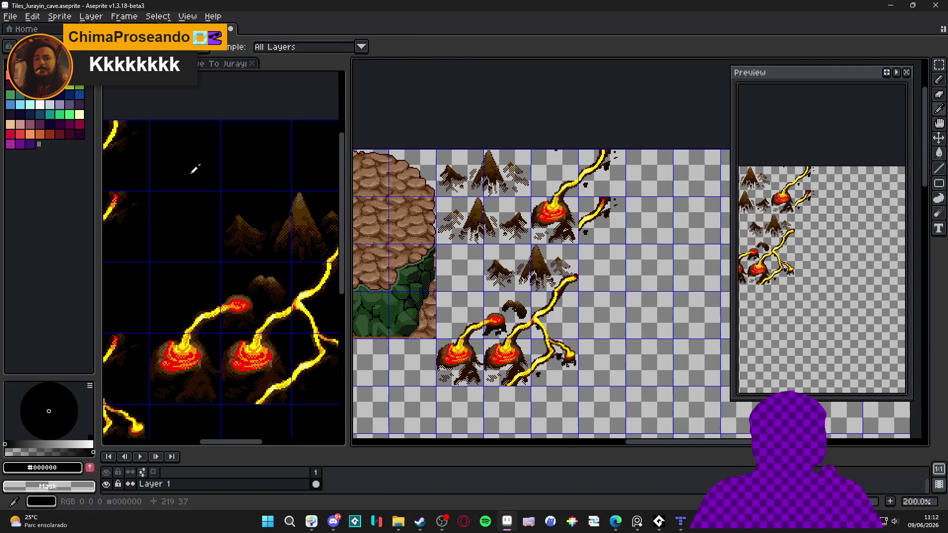
{"action": "scroll", "coordinate": [485, 173], "scroll_direction": "down", "scroll_amount": 2}
{"action": "scroll", "coordinate": [486, 173], "scroll_direction": "up", "scroll_amount": 2}
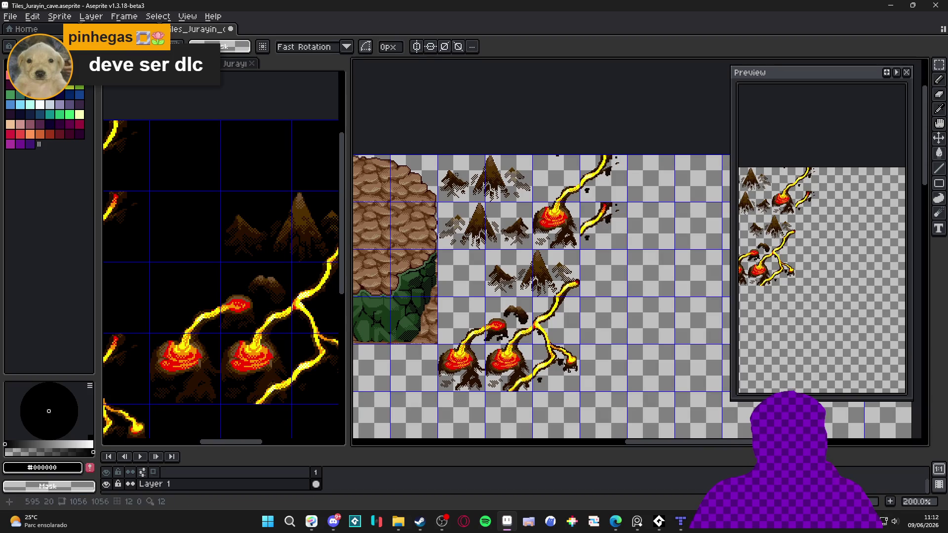
{"action": "left_click_drag", "start_coordinate": [438, 156], "coordinate": [627, 391]}
{"action": "key", "text": "g"}
{"action": "left_click", "coordinate": [596, 328]}
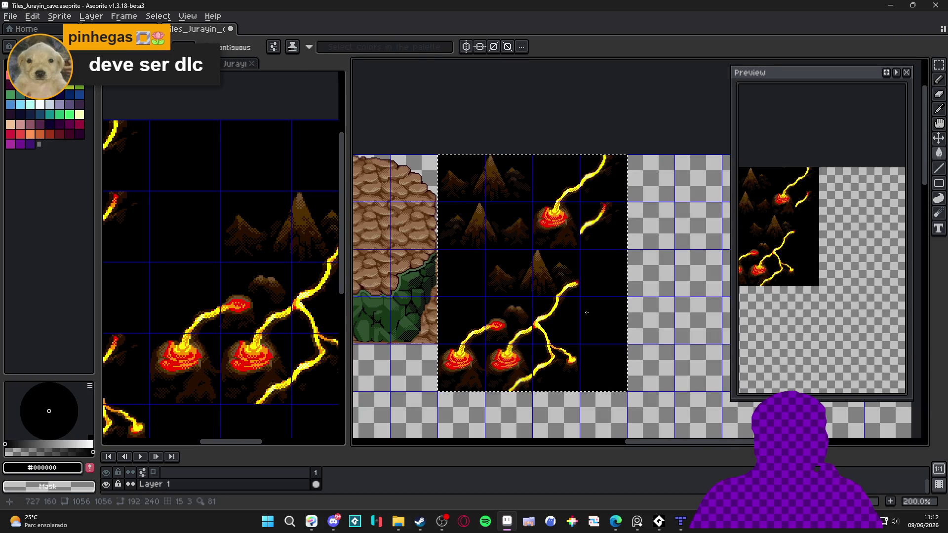
{"action": "key", "text": "ctrl+d"}
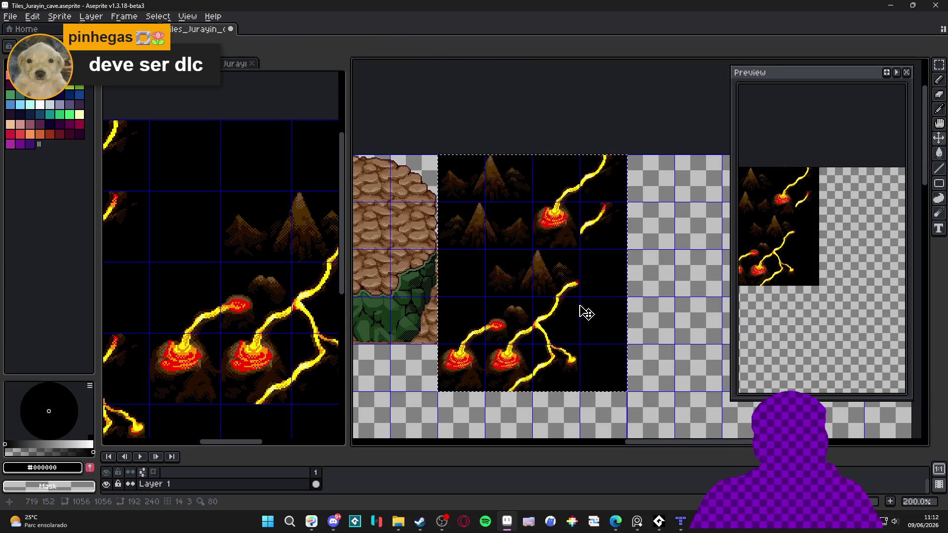
{"action": "scroll", "coordinate": [222, 261], "scroll_direction": "down", "scroll_amount": 1}
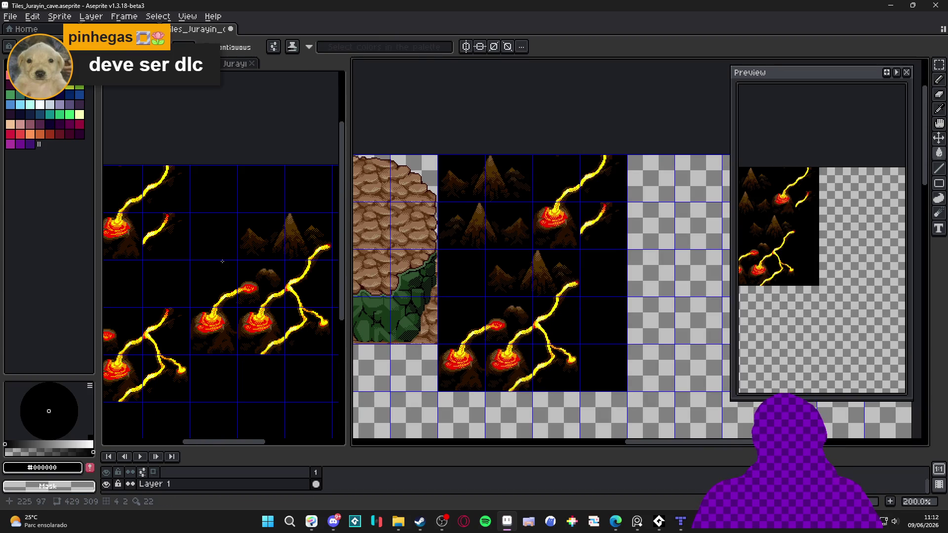
{"action": "scroll", "coordinate": [222, 261], "scroll_direction": "down", "scroll_amount": 1}
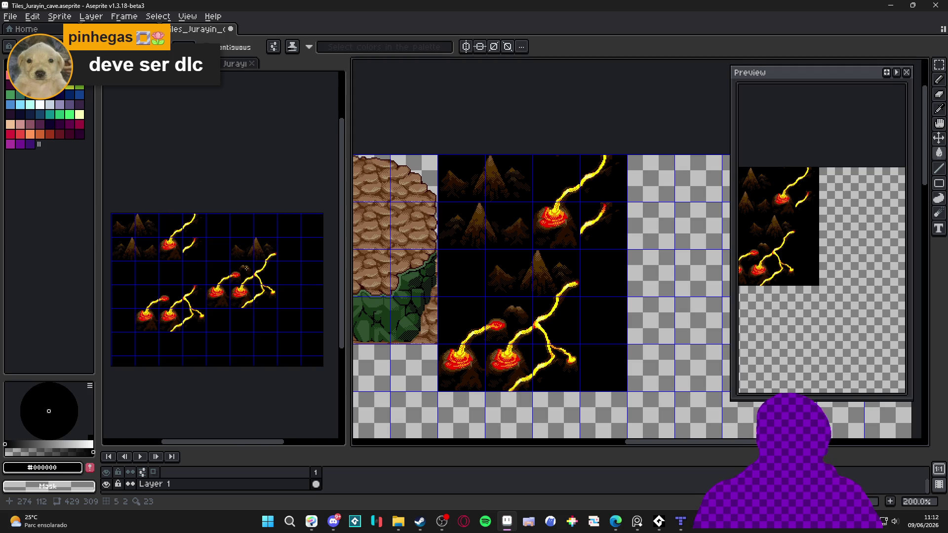